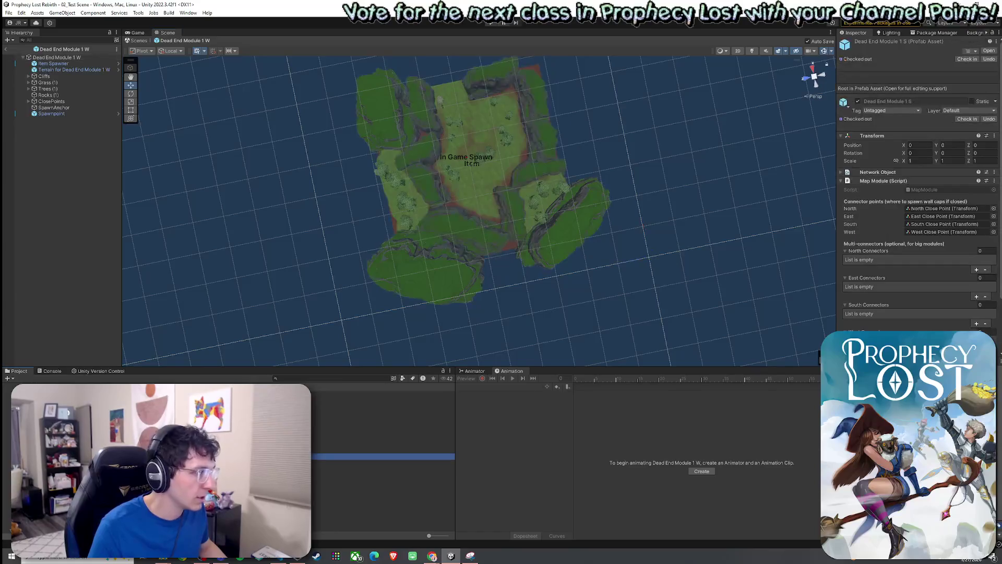
# Select the Dead End Module 1 S terrain and activate the Raise or Lower Terrain sculpting tool
pyautogui.scroll(5, 480, 211)
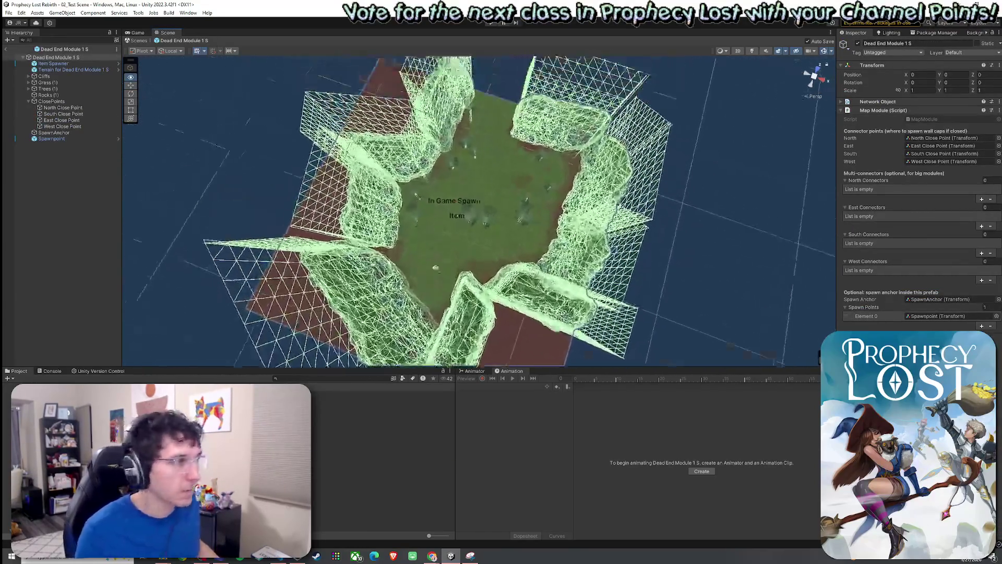
pyautogui.moveTo(480, 211)
pyautogui.mouseDown()
pyautogui.moveTo(19, 208)
pyautogui.moveTo(18, 193)
pyautogui.moveTo(123, 192)
pyautogui.moveTo(307, 290)
pyautogui.moveTo(750, 161)
pyautogui.mouseUp()
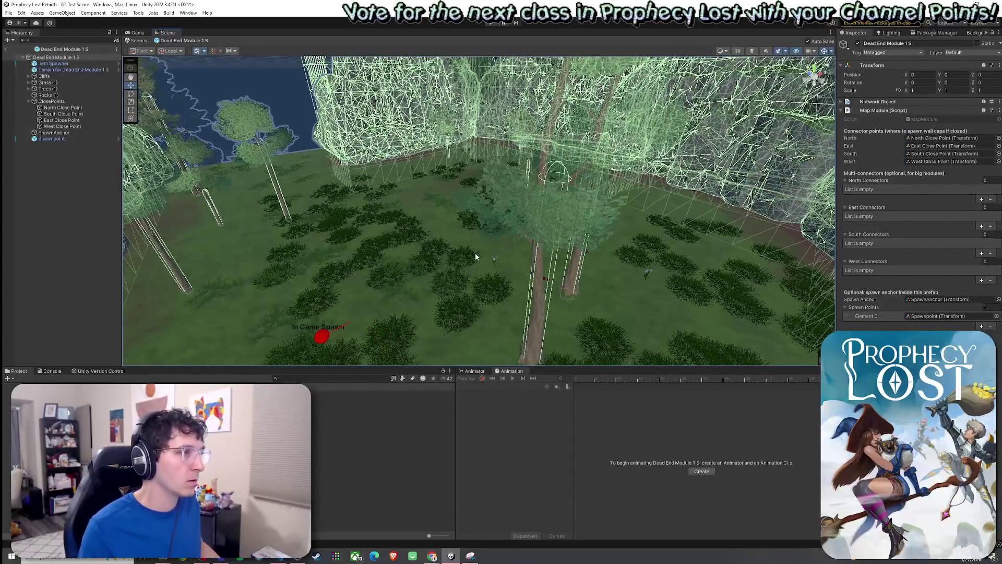
pyautogui.click(476, 257)
pyautogui.click(648, 211)
pyautogui.click(907, 131)
pyautogui.click(877, 140)
pyautogui.click(880, 175)
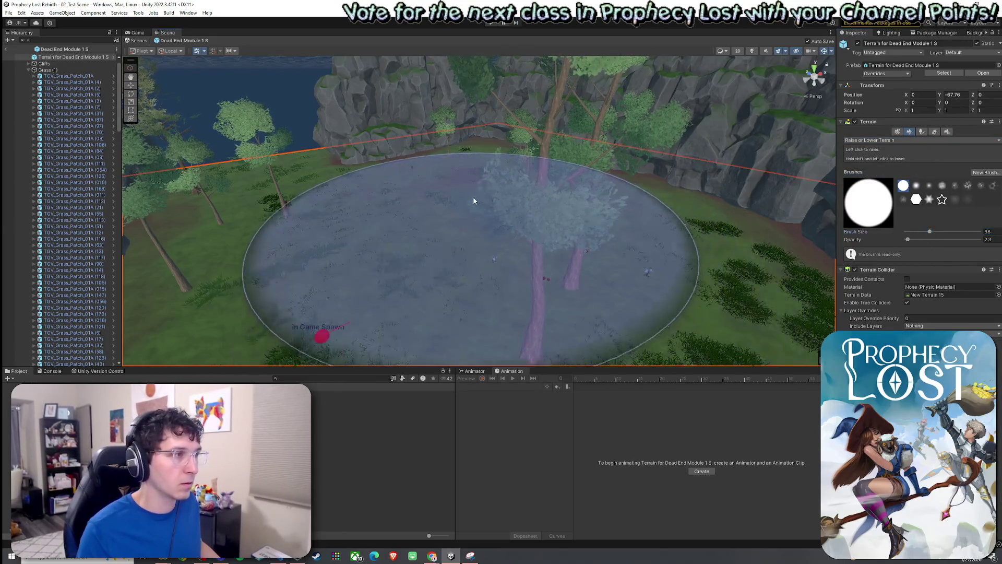
# Smooth the meadow using Smooth Height with increased brush opacity
pyautogui.moveTo(477, 195); pyautogui.dragTo(566, 224)
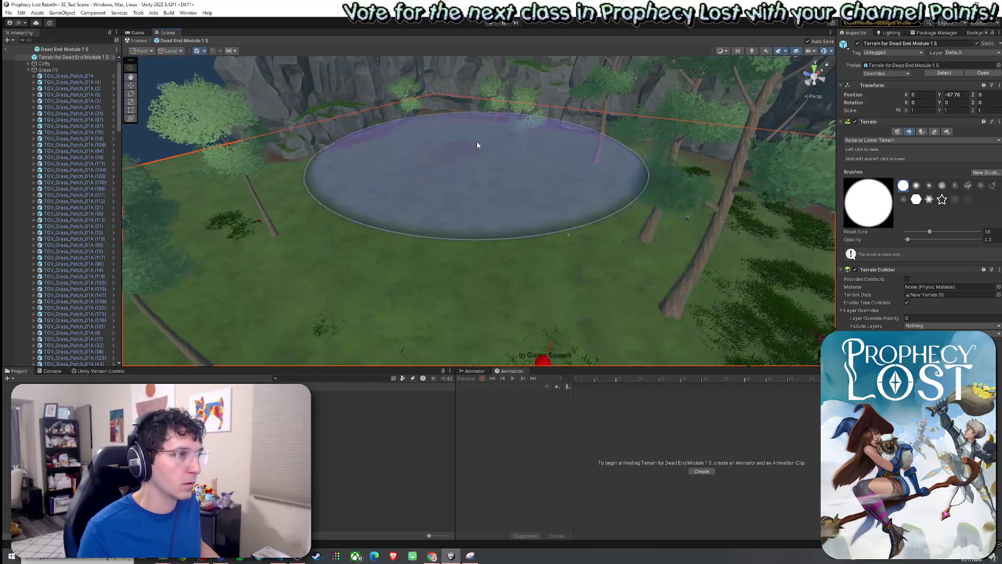
pyautogui.moveTo(596, 145)
pyautogui.mouseDown()
pyautogui.moveTo(672, 161)
pyautogui.moveTo(672, 173)
pyautogui.mouseUp()
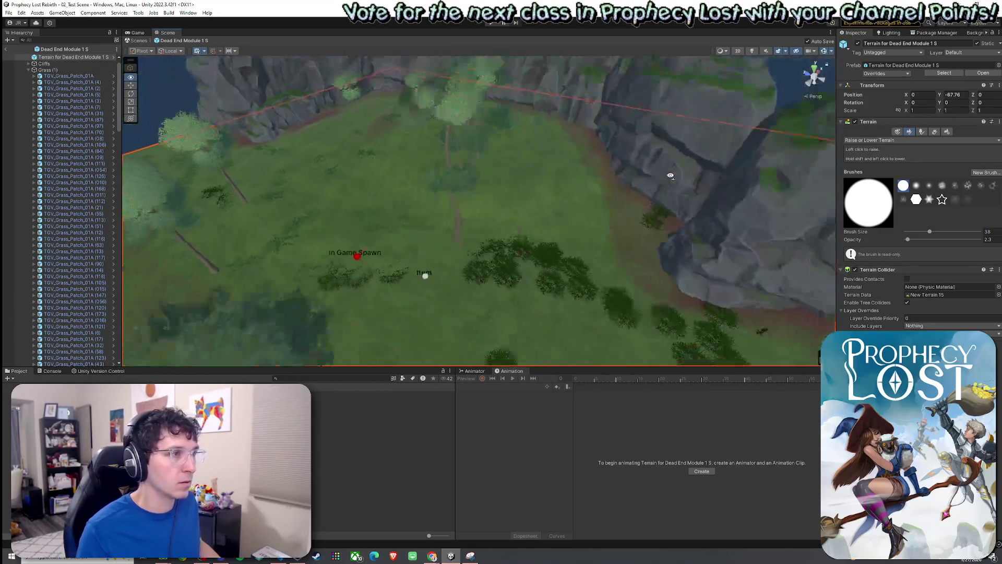
pyautogui.click(914, 140)
pyautogui.click(887, 176)
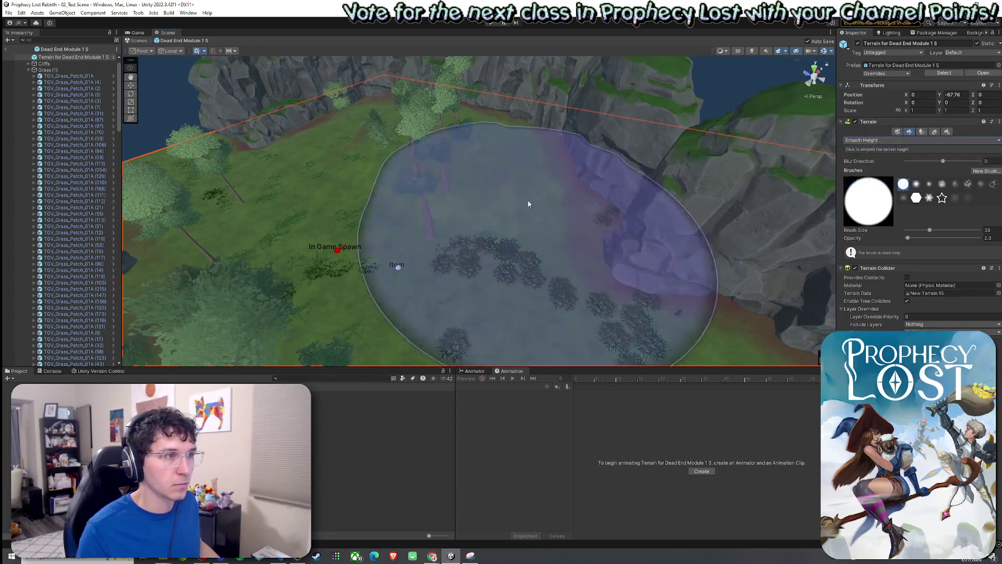
pyautogui.moveTo(907, 238); pyautogui.dragTo(946, 238)
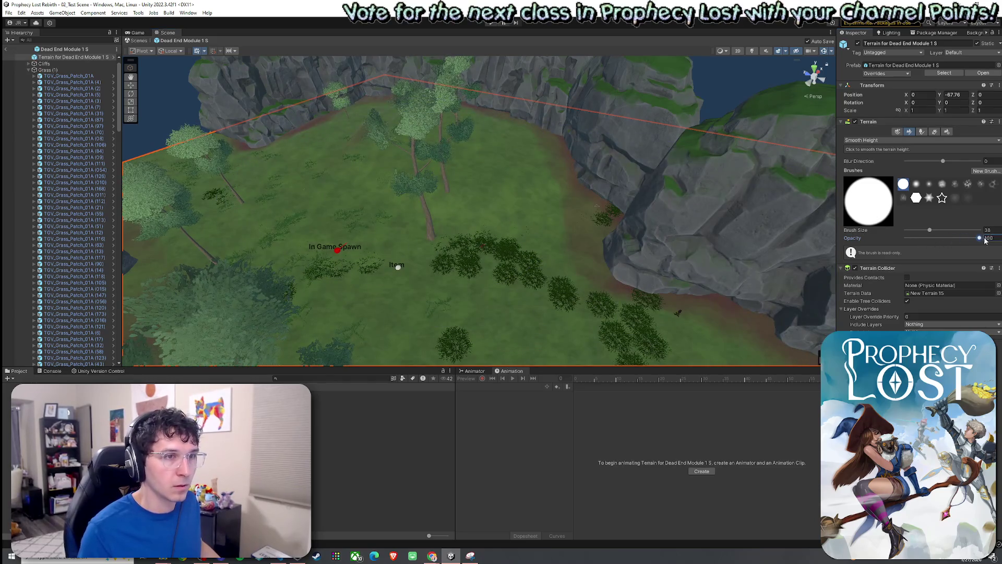
pyautogui.moveTo(397, 131)
pyautogui.mouseDown()
pyautogui.moveTo(417, 191)
pyautogui.moveTo(492, 151)
pyautogui.moveTo(511, 158)
pyautogui.moveTo(490, 179)
pyautogui.moveTo(416, 137)
pyautogui.mouseUp()
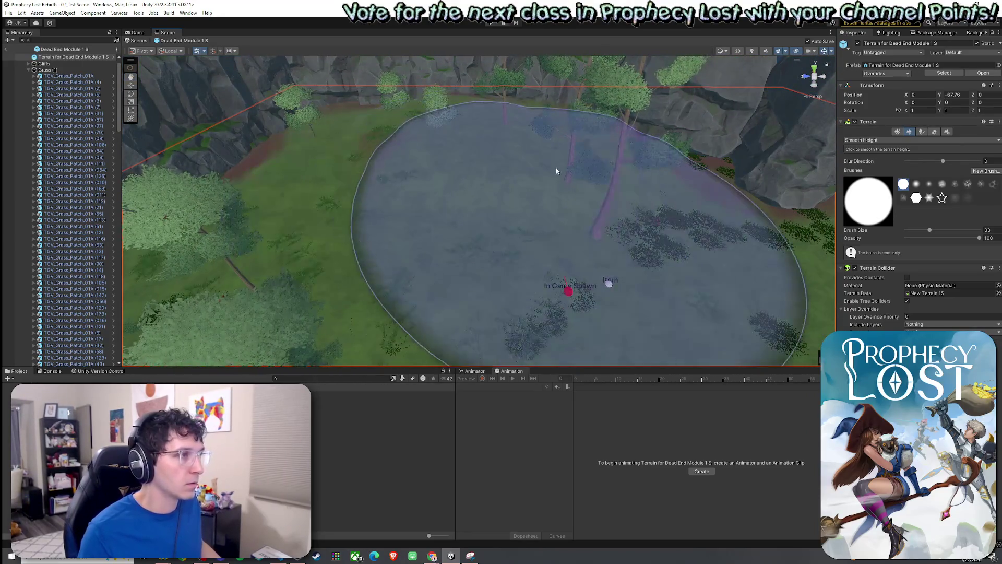
# Level the sunken pond area up to grass height with Set Height
pyautogui.click(887, 140)
pyautogui.click(861, 175)
pyautogui.moveTo(523, 242)
pyautogui.mouseDown()
pyautogui.moveTo(538, 146)
pyautogui.moveTo(351, 195)
pyautogui.moveTo(390, 148)
pyautogui.moveTo(511, 136)
pyautogui.moveTo(477, 99)
pyautogui.moveTo(443, 101)
pyautogui.moveTo(414, 105)
pyautogui.moveTo(494, 128)
pyautogui.moveTo(586, 125)
pyautogui.moveTo(582, 146)
pyautogui.moveTo(594, 117)
pyautogui.moveTo(780, 152)
pyautogui.mouseUp()
# Smooth along the cliff edges with Smooth Height, first at brush size 2, then 11
pyautogui.click(922, 140)
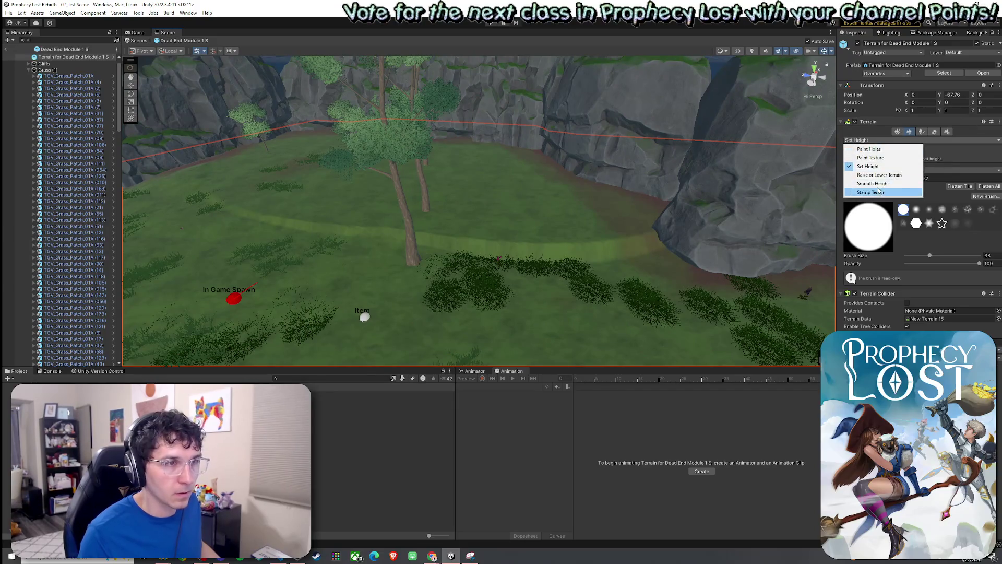
pyautogui.click(874, 183)
pyautogui.moveTo(918, 231); pyautogui.dragTo(913, 230)
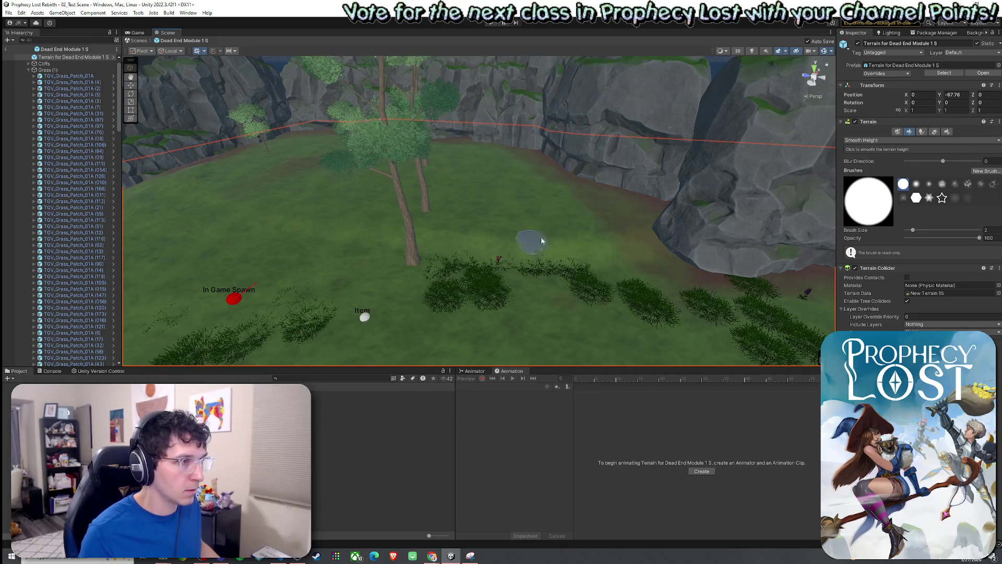
pyautogui.moveTo(275, 171)
pyautogui.mouseDown()
pyautogui.moveTo(306, 192)
pyautogui.moveTo(365, 174)
pyautogui.moveTo(402, 218)
pyautogui.moveTo(468, 191)
pyautogui.mouseUp()
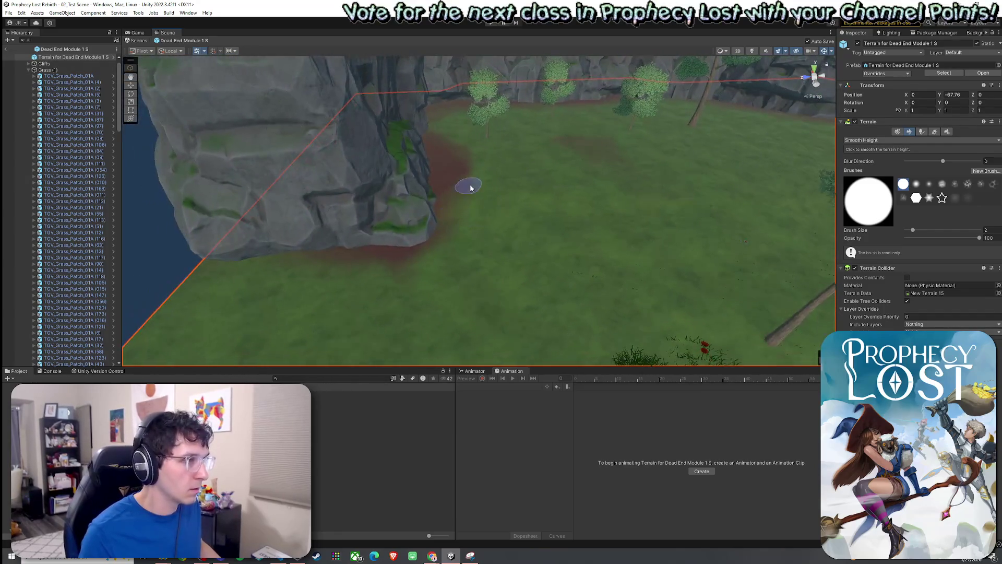
pyautogui.moveTo(912, 233); pyautogui.dragTo(921, 230)
pyautogui.moveTo(497, 246)
pyautogui.mouseDown()
pyautogui.moveTo(365, 275)
pyautogui.moveTo(589, 233)
pyautogui.mouseUp()
# Box-select the module's objects across the terrain
pyautogui.moveTo(511, 275)
pyautogui.mouseDown()
pyautogui.moveTo(447, 264)
pyautogui.moveTo(577, 275)
pyautogui.moveTo(710, 337)
pyautogui.mouseUp()
pyautogui.scroll(-10, 604, 197)
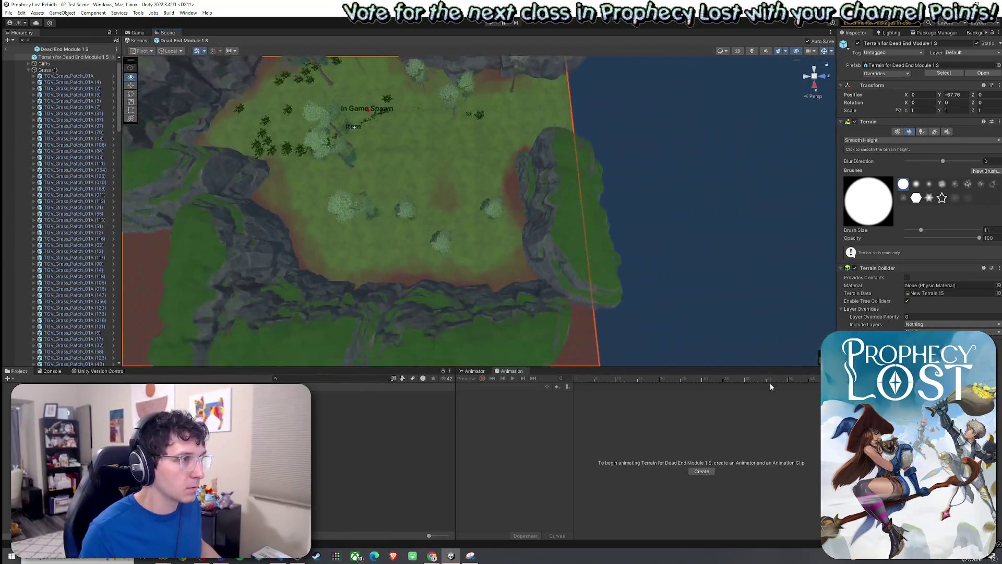
pyautogui.moveTo(627, 105)
pyautogui.mouseDown()
pyautogui.moveTo(468, 166)
pyautogui.moveTo(275, 267)
pyautogui.moveTo(265, 325)
pyautogui.moveTo(304, 324)
pyautogui.moveTo(288, 327)
pyautogui.mouseUp()
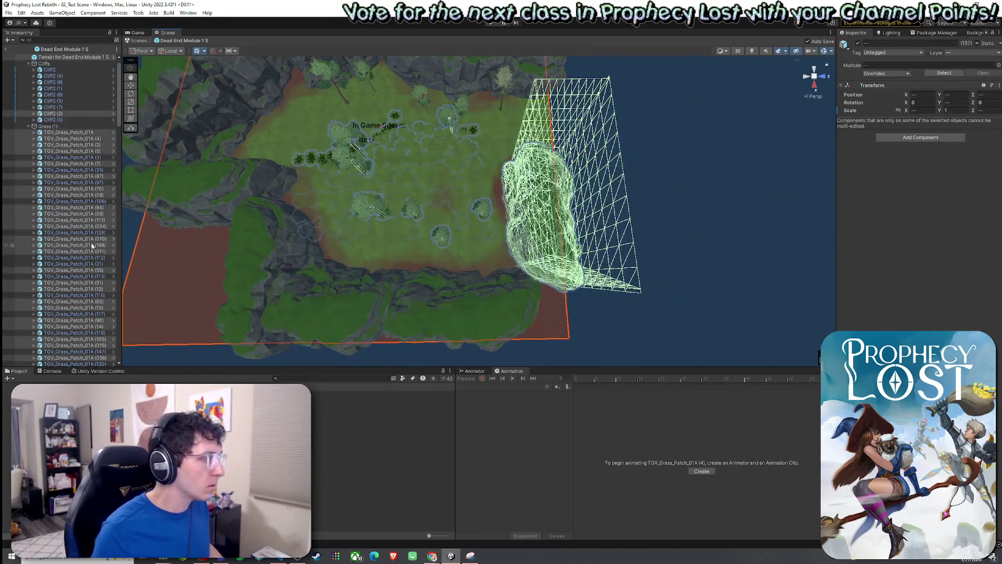
# Drop the cliff wall and terrain from the selection, keeping the Item Spawner
pyautogui.keyDown('ctrl'); pyautogui.click(64, 128); pyautogui.keyUp('ctrl')
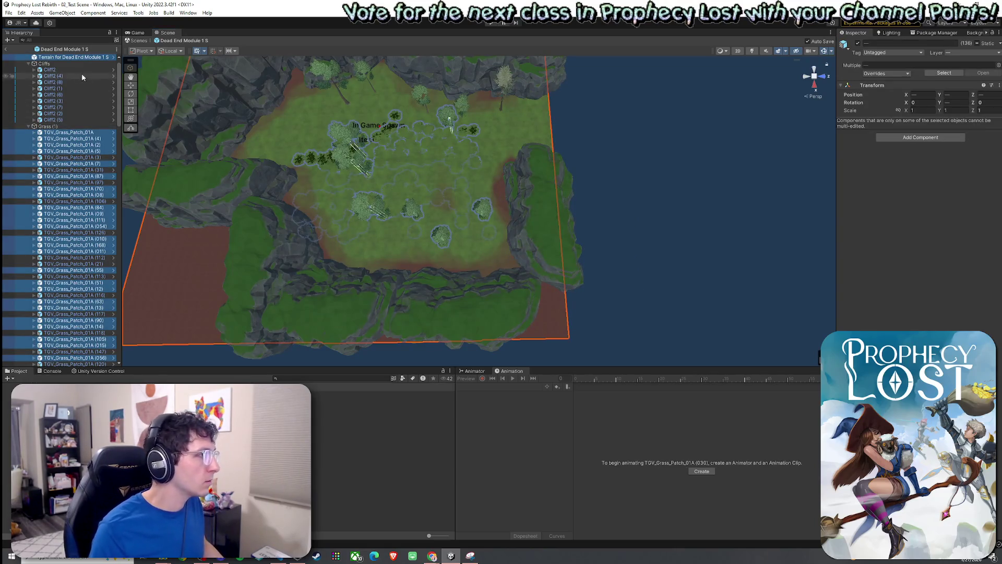
pyautogui.keyDown('ctrl'); pyautogui.click(79, 59); pyautogui.keyUp('ctrl')
pyautogui.scroll(1, 119, 100)
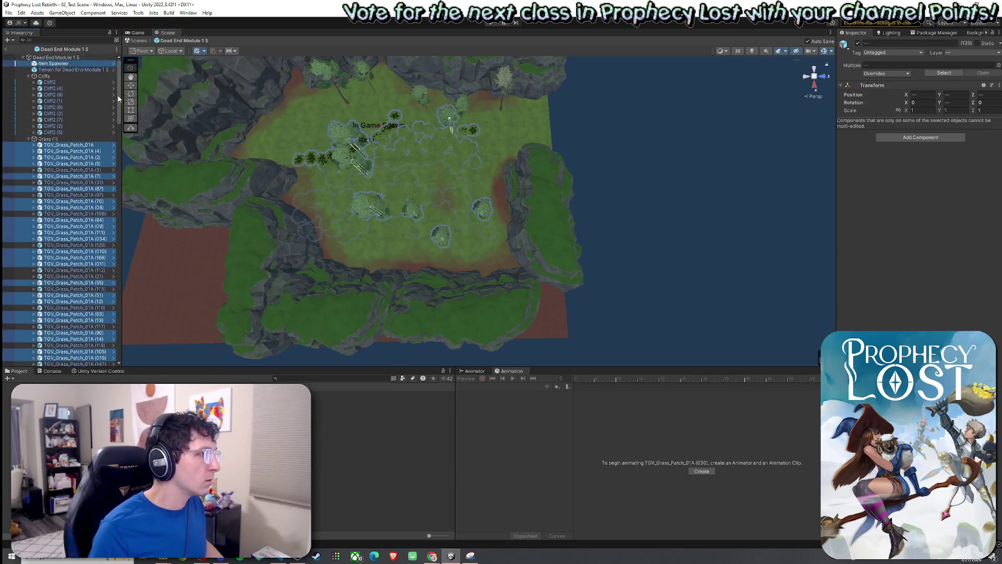
pyautogui.keyDown('ctrl'); pyautogui.click(78, 63); pyautogui.keyUp('ctrl')
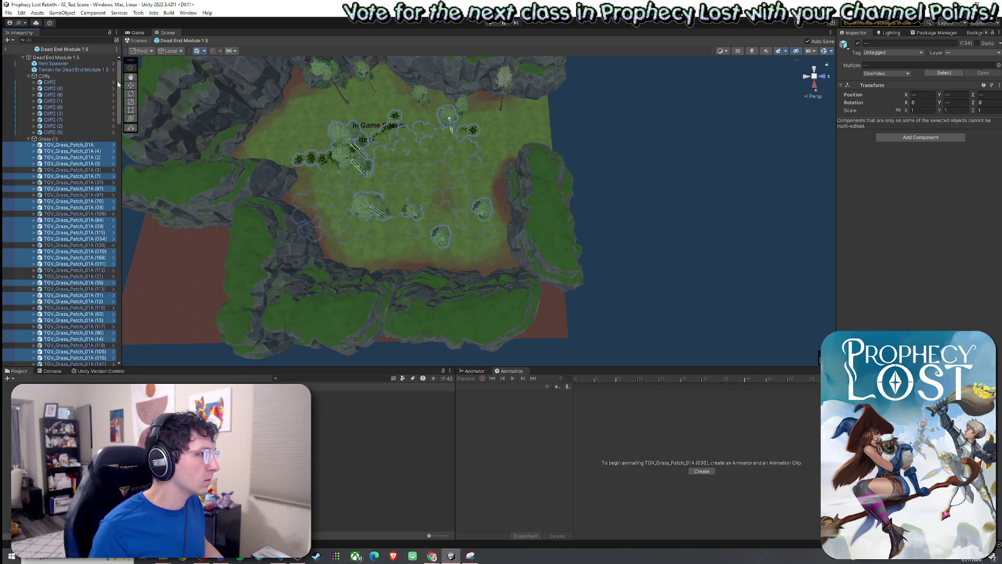
pyautogui.keyDown('ctrl'); pyautogui.click(84, 64); pyautogui.keyUp('ctrl')
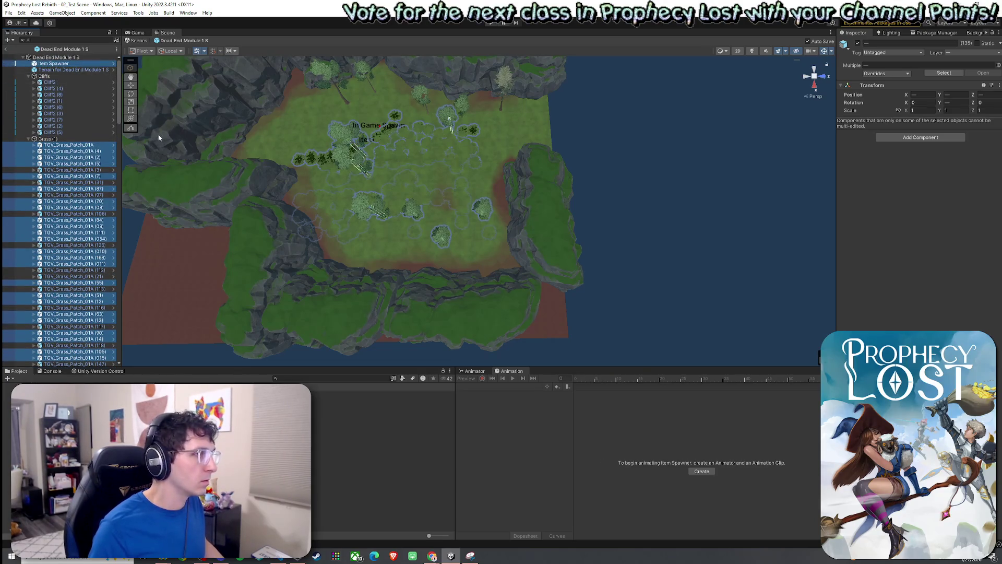
pyautogui.moveTo(119, 90); pyautogui.dragTo(106, 330)
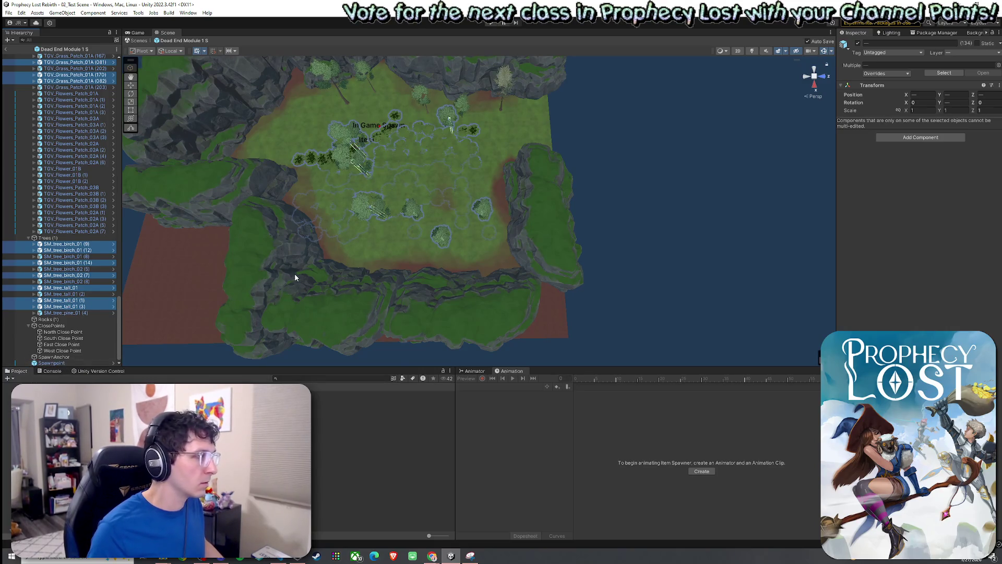
# Move the selected grass, trees and Item Spawner, then nudge them slightly in height
pyautogui.press('w')
pyautogui.moveTo(355, 127); pyautogui.dragTo(408, 167)
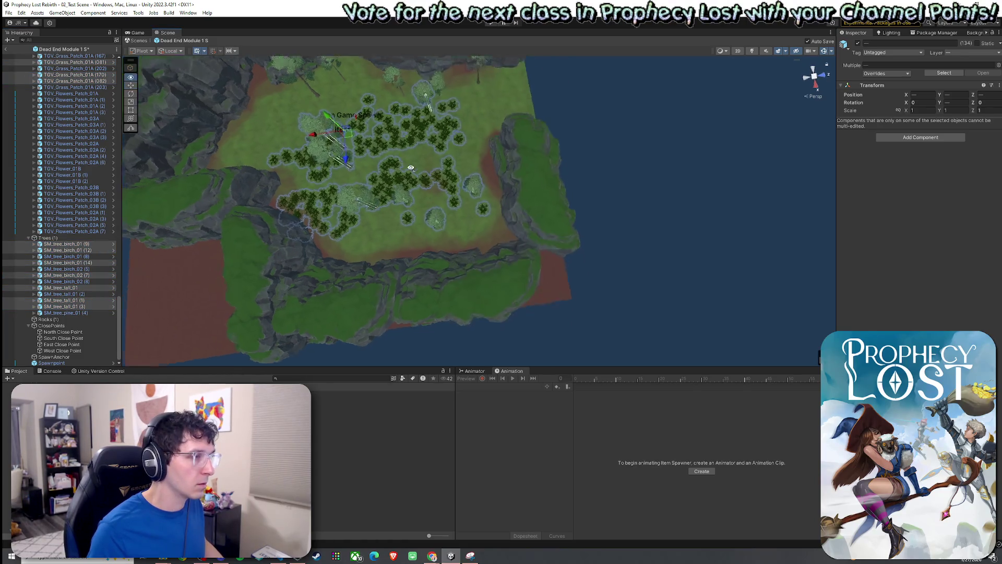
pyautogui.scroll(10, 409, 167)
pyautogui.moveTo(348, 105)
pyautogui.mouseDown()
pyautogui.moveTo(241, 51)
pyautogui.moveTo(256, 28)
pyautogui.moveTo(230, 21)
pyautogui.moveTo(265, 24)
pyautogui.mouseUp()
pyautogui.scroll(5, 479, 209)
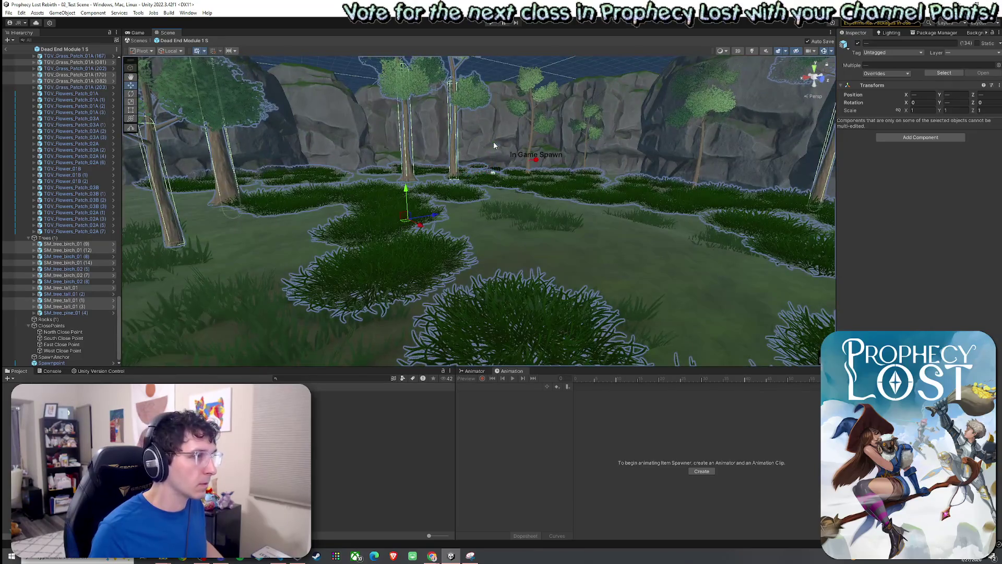
pyautogui.moveTo(407, 196)
pyautogui.mouseDown()
pyautogui.moveTo(375, 204)
pyautogui.moveTo(469, 215)
pyautogui.mouseUp()
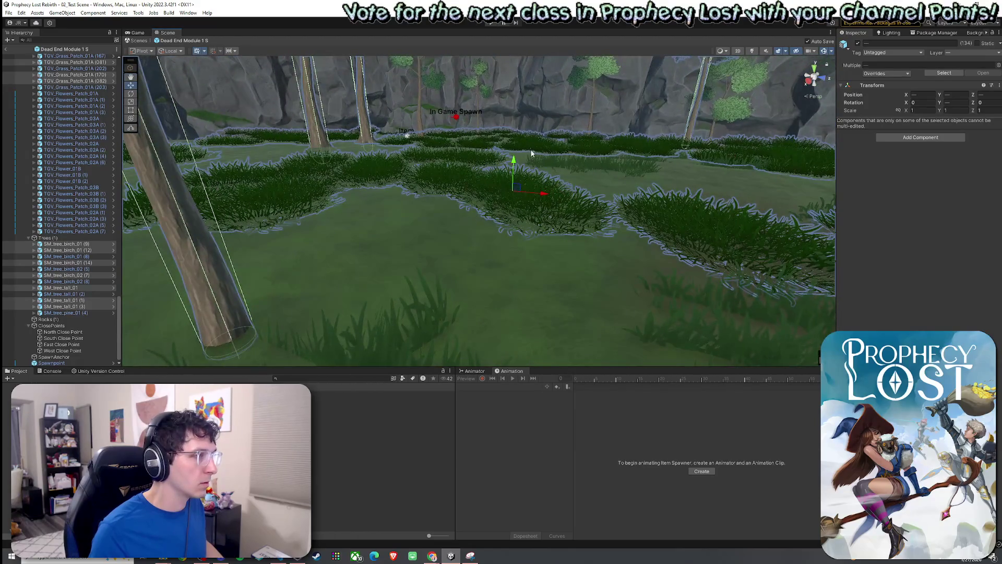
pyautogui.moveTo(514, 164)
pyautogui.mouseDown()
pyautogui.moveTo(312, 162)
pyautogui.moveTo(609, 226)
pyautogui.mouseUp()
pyautogui.scroll(-5, 610, 225)
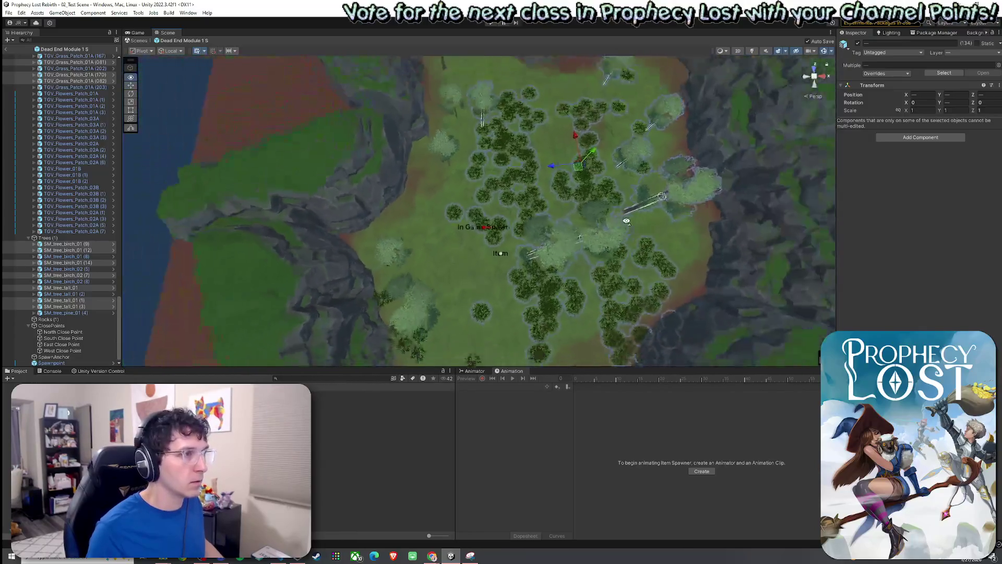
pyautogui.click(503, 252)
# Move the bush chain and spawn markers toward the top cliff and save
pyautogui.moveTo(504, 255); pyautogui.dragTo(499, 239)
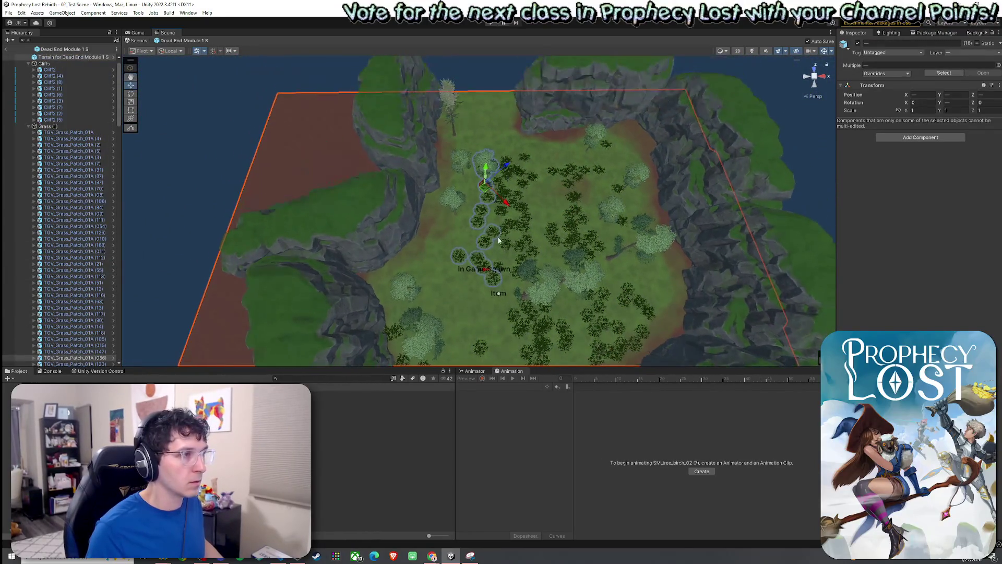
pyautogui.moveTo(488, 194); pyautogui.dragTo(482, 124)
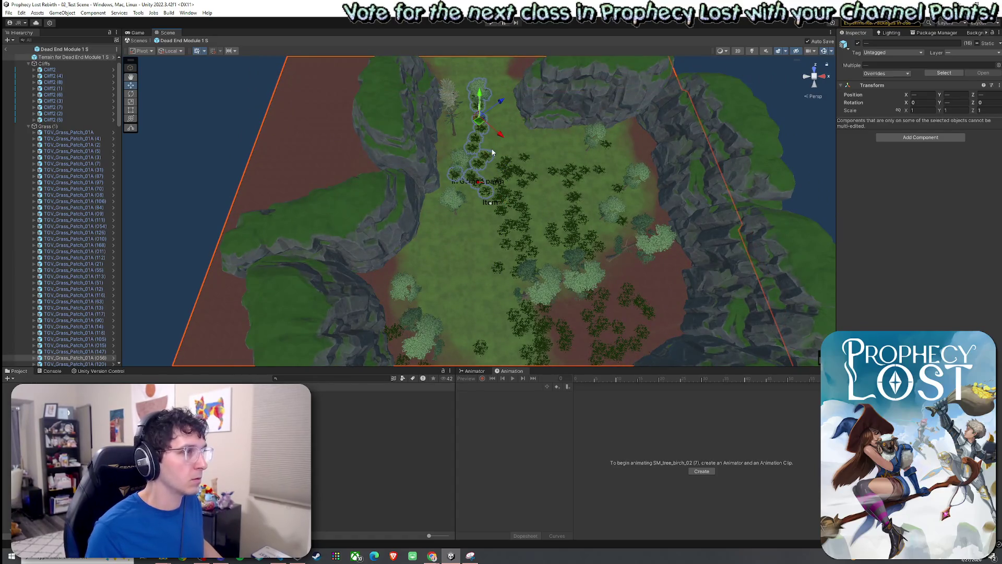
pyautogui.hotkey('ctrl', 'z')
pyautogui.keyDown('ctrl'); pyautogui.click(77, 58); pyautogui.keyUp('ctrl')
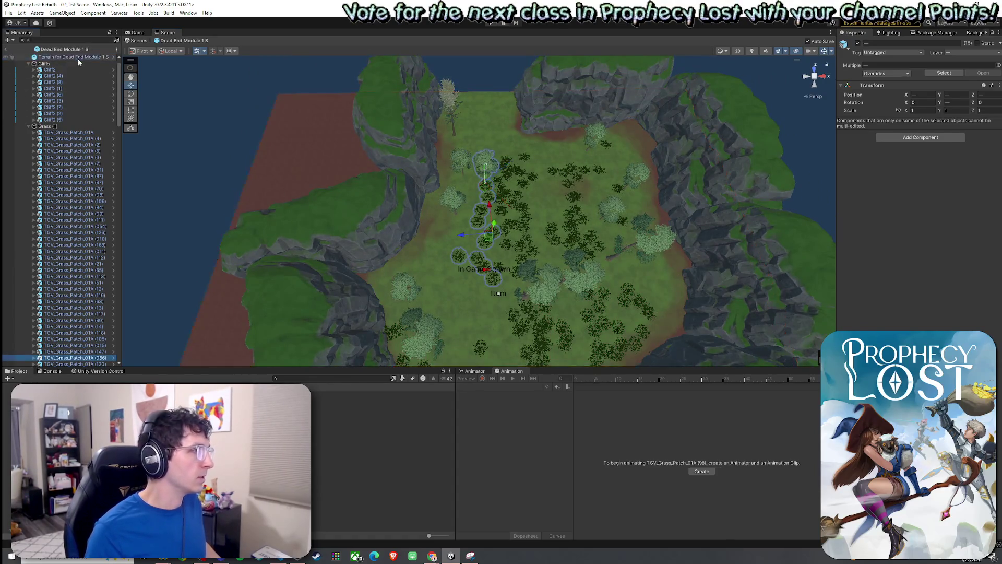
pyautogui.moveTo(491, 238); pyautogui.dragTo(478, 117)
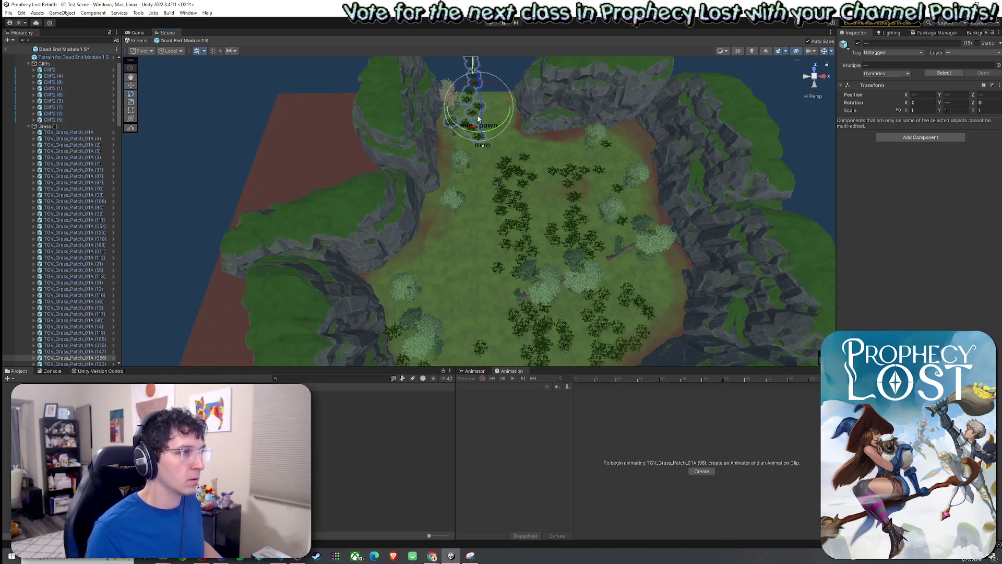
pyautogui.hotkey('ctrl', 's')
pyautogui.click(513, 137)
pyautogui.hotkey('ctrl', 'z')
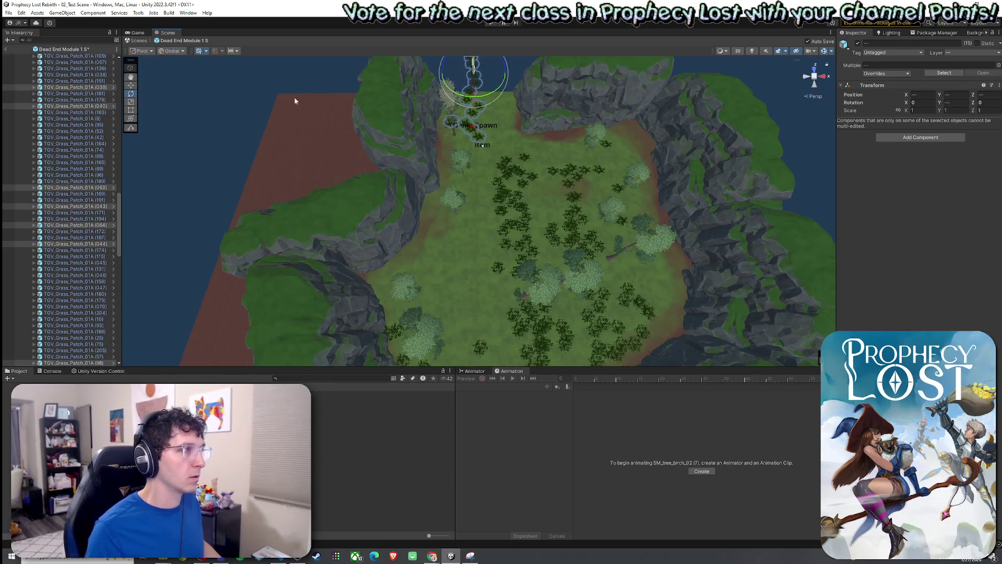
# Rotate the bush chain and spawn markers around the selection's centre
pyautogui.click(149, 60)
pyautogui.moveTo(458, 100)
pyautogui.mouseDown()
pyautogui.moveTo(521, 105)
pyautogui.moveTo(468, 148)
pyautogui.mouseUp()
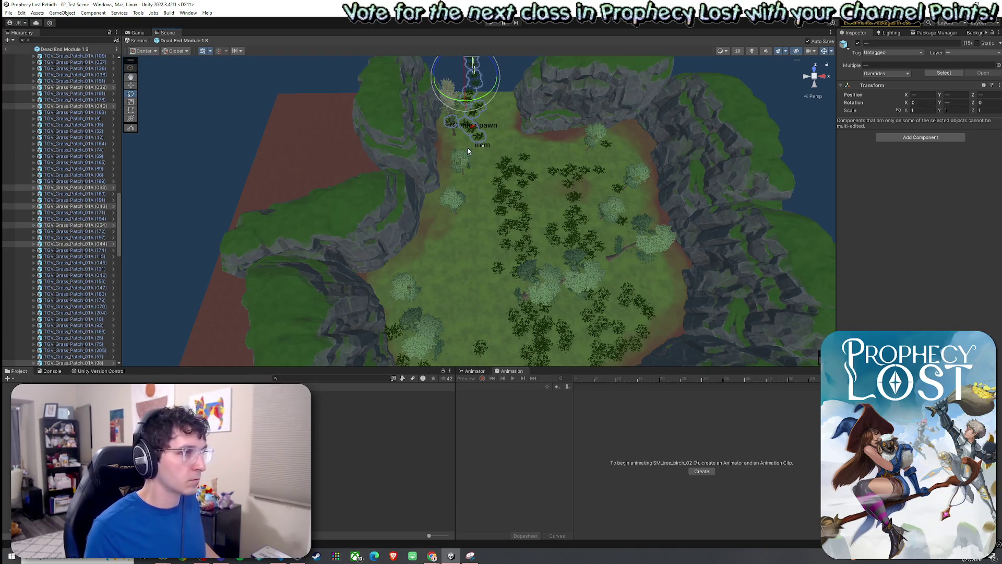
pyautogui.keyDown('shift'); pyautogui.click(477, 154); pyautogui.keyUp('shift')
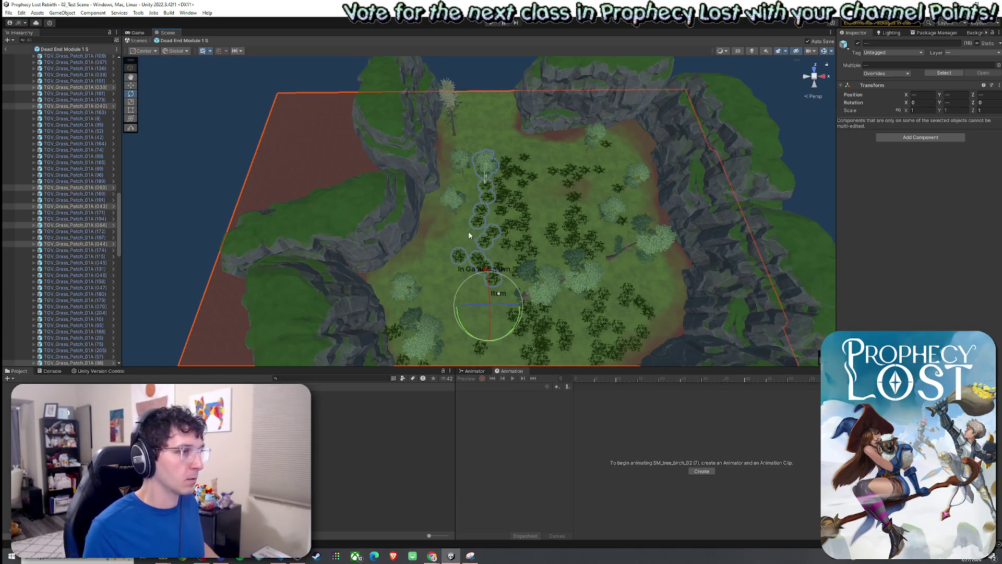
pyautogui.keyDown('shift'); pyautogui.click(484, 218); pyautogui.keyUp('shift')
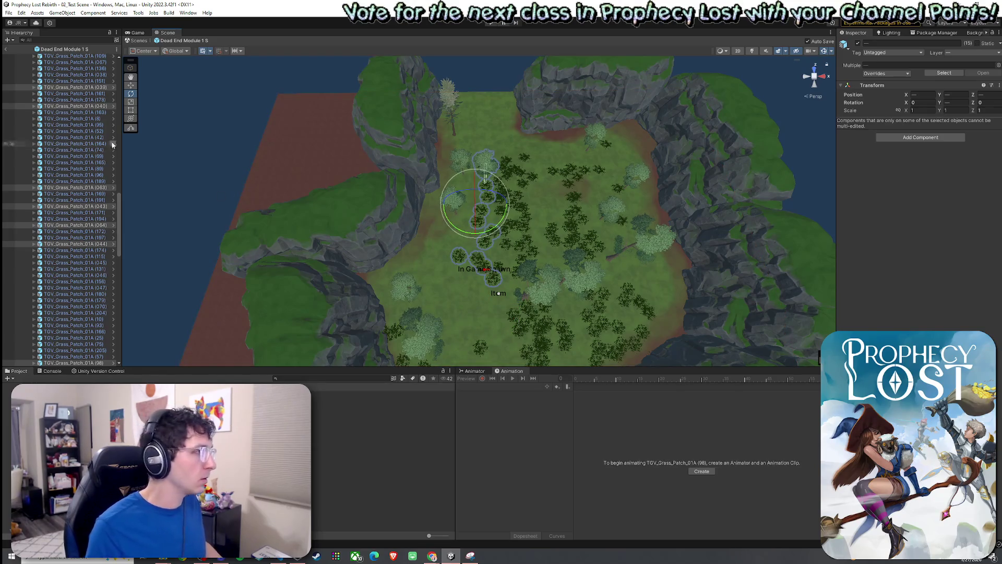
# Remove the spawn point and birch tree from the selection, leaving the grass patches
pyautogui.moveTo(119, 214)
pyautogui.mouseDown()
pyautogui.moveTo(120, 73)
pyautogui.moveTo(121, 317)
pyautogui.mouseUp()
pyautogui.keyDown('ctrl'); pyautogui.click(99, 70); pyautogui.keyUp('ctrl')
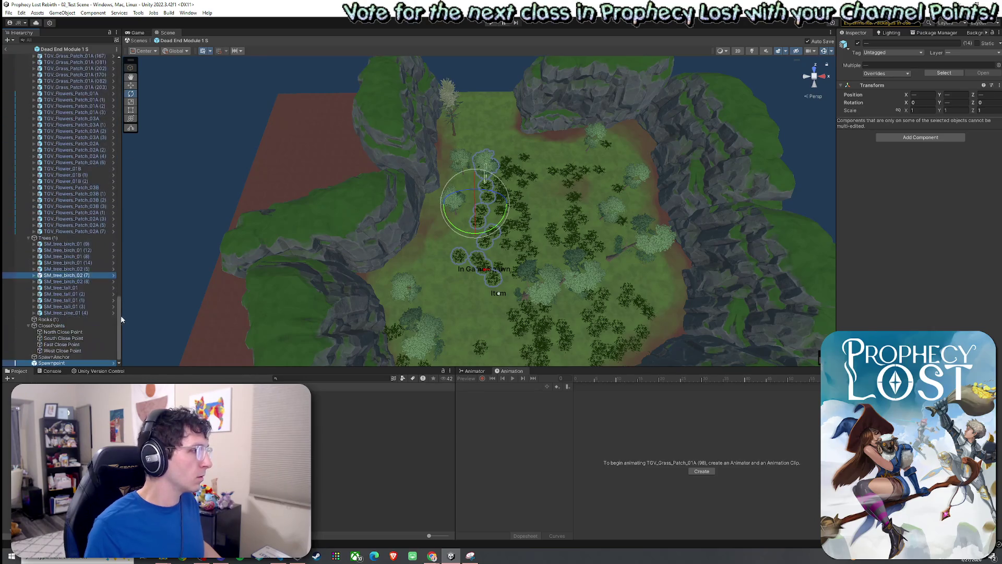
pyautogui.keyDown('ctrl'); pyautogui.click(70, 364); pyautogui.keyUp('ctrl')
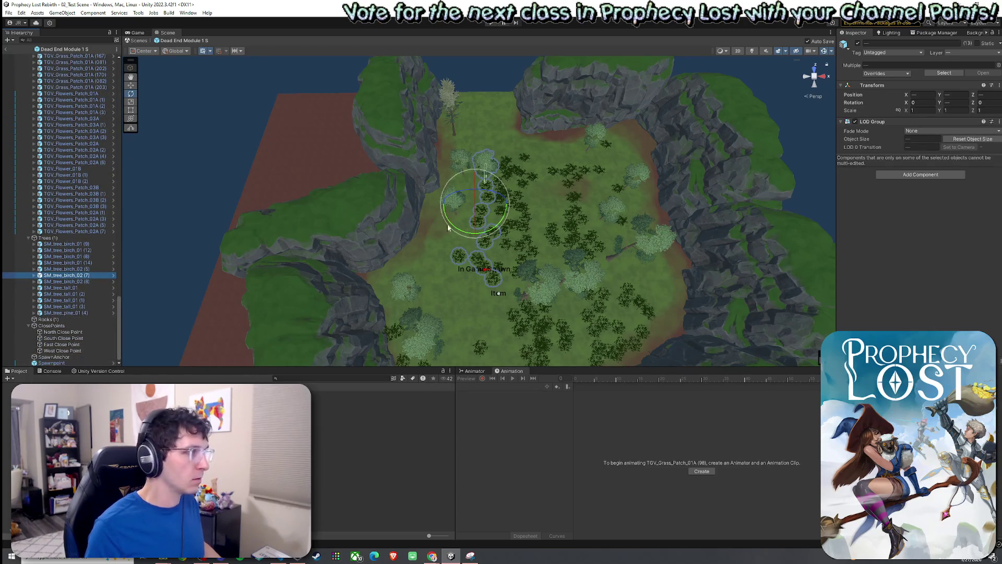
pyautogui.keyDown('ctrl'); pyautogui.click(66, 282); pyautogui.keyUp('ctrl')
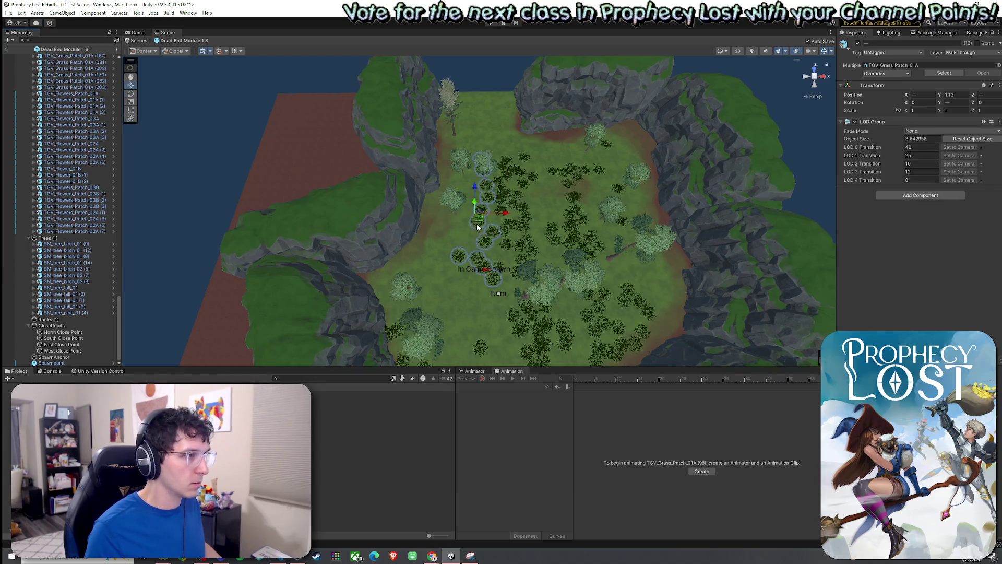
# Lower the grass patches onto the ground, rotate them, and spread them toward the shoreline
pyautogui.moveTo(479, 218)
pyautogui.mouseDown()
pyautogui.moveTo(479, 137)
pyautogui.moveTo(648, 65)
pyautogui.mouseUp()
pyautogui.hotkey('ctrl', 's')
pyautogui.moveTo(574, 135)
pyautogui.mouseDown()
pyautogui.moveTo(600, 187)
pyautogui.moveTo(667, 195)
pyautogui.mouseUp()
pyautogui.press('e')
pyautogui.moveTo(565, 178)
pyautogui.mouseDown()
pyautogui.moveTo(574, 229)
pyautogui.moveTo(561, 253)
pyautogui.moveTo(644, 233)
pyautogui.moveTo(553, 214)
pyautogui.moveTo(486, 228)
pyautogui.moveTo(411, 222)
pyautogui.mouseUp()
# Move grass patches (040), (98) and (248) out of the water onto the shore
pyautogui.click(504, 233)
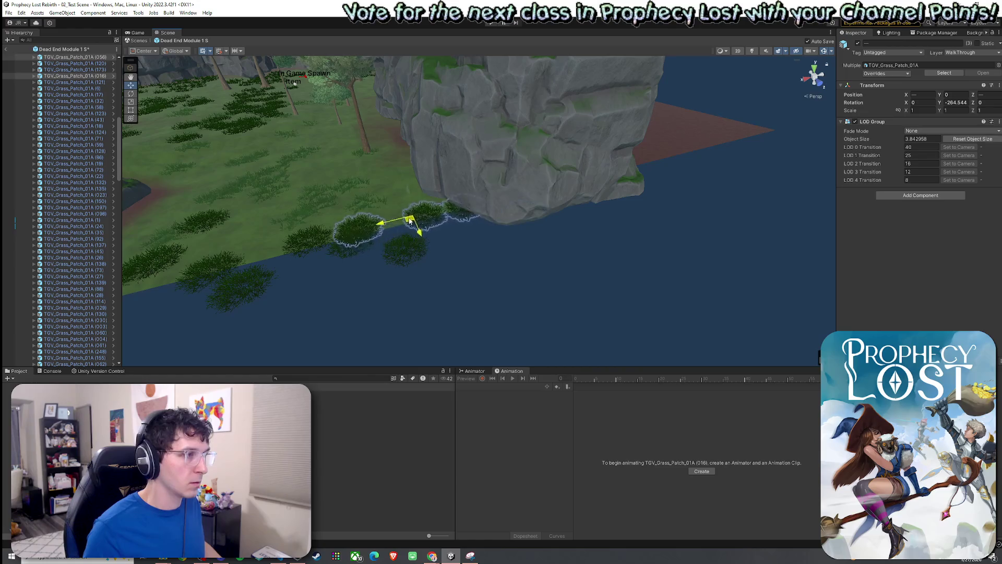
pyautogui.scroll(10, 440, 230)
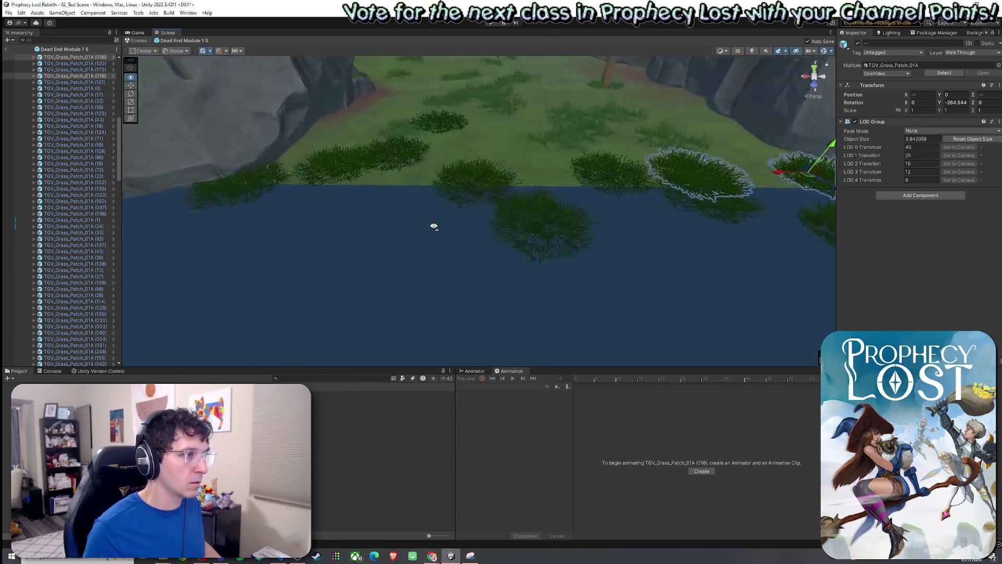
pyautogui.click(554, 227)
pyautogui.press('f')
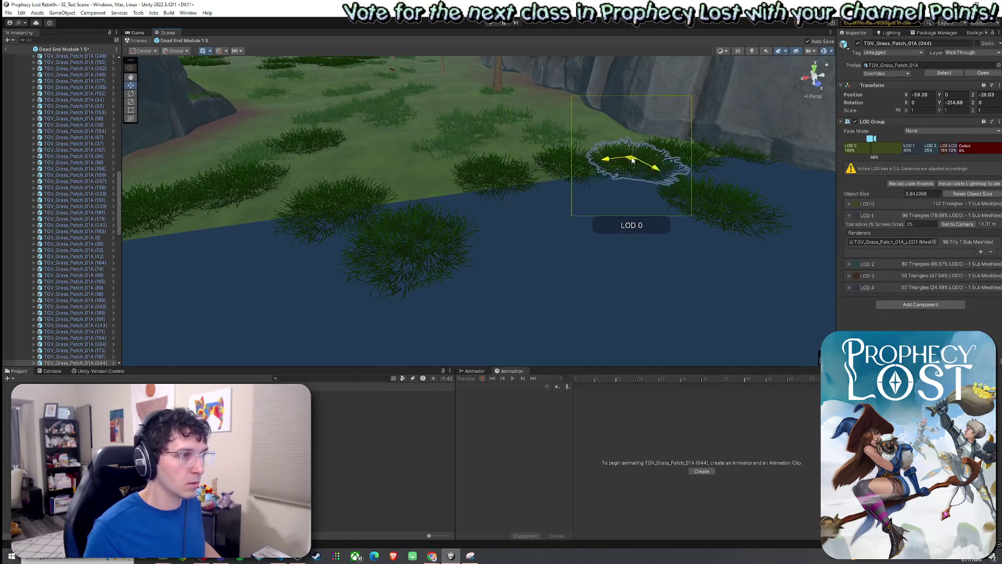
pyautogui.moveTo(704, 203)
pyautogui.mouseDown()
pyautogui.moveTo(621, 206)
pyautogui.moveTo(475, 178)
pyautogui.mouseUp()
pyautogui.moveTo(415, 256); pyautogui.dragTo(428, 197)
pyautogui.scroll(-3, 390, 188)
pyautogui.click(448, 157)
pyautogui.moveTo(447, 157)
pyautogui.mouseDown()
pyautogui.moveTo(416, 217)
pyautogui.moveTo(449, 191)
pyautogui.moveTo(392, 211)
pyautogui.mouseUp()
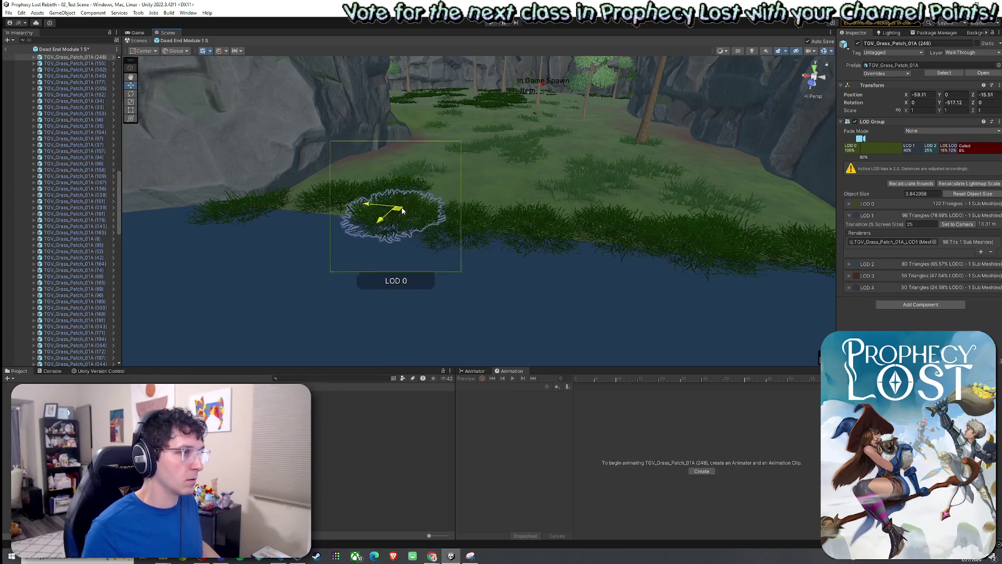
# Box-select several shoreline grass patches and shift them up and left
pyautogui.scroll(3, 541, 233)
pyautogui.scroll(-3, 541, 233)
pyautogui.moveTo(352, 263); pyautogui.dragTo(619, 172)
pyautogui.moveTo(119, 227)
pyautogui.mouseDown()
pyautogui.moveTo(119, 323)
pyautogui.moveTo(119, 68)
pyautogui.mouseUp()
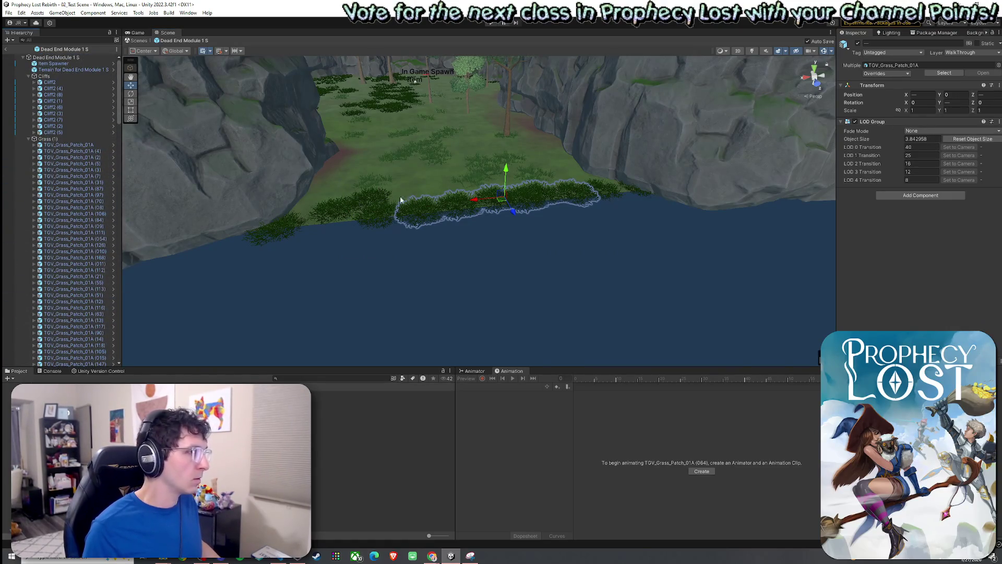
pyautogui.click(460, 218)
pyautogui.moveTo(502, 204)
pyautogui.mouseDown()
pyautogui.moveTo(483, 183)
pyautogui.moveTo(490, 198)
pyautogui.mouseUp()
pyautogui.press('r')
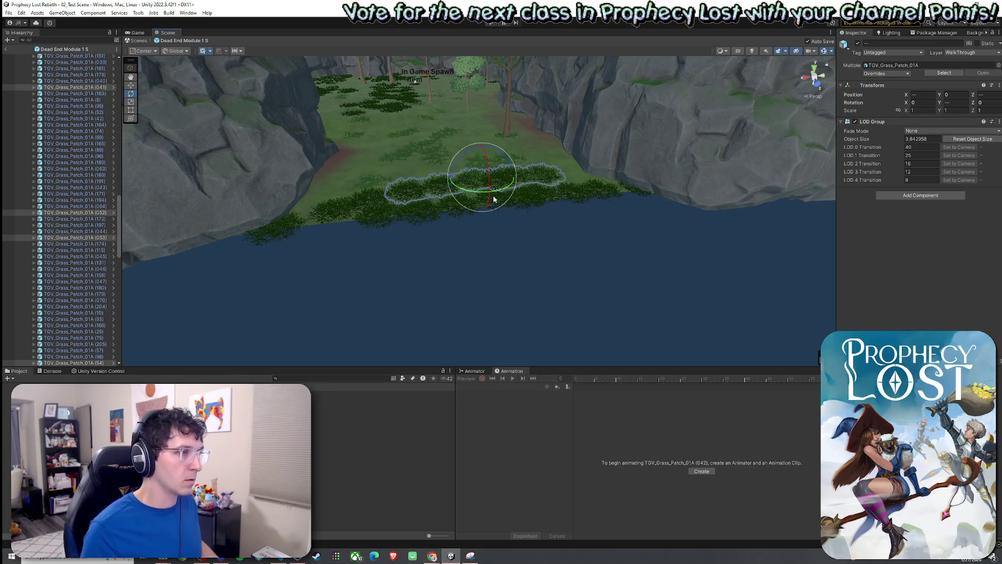
# Select grass patch (54), move patch (049) further onto the shore, and save
pyautogui.click(521, 182)
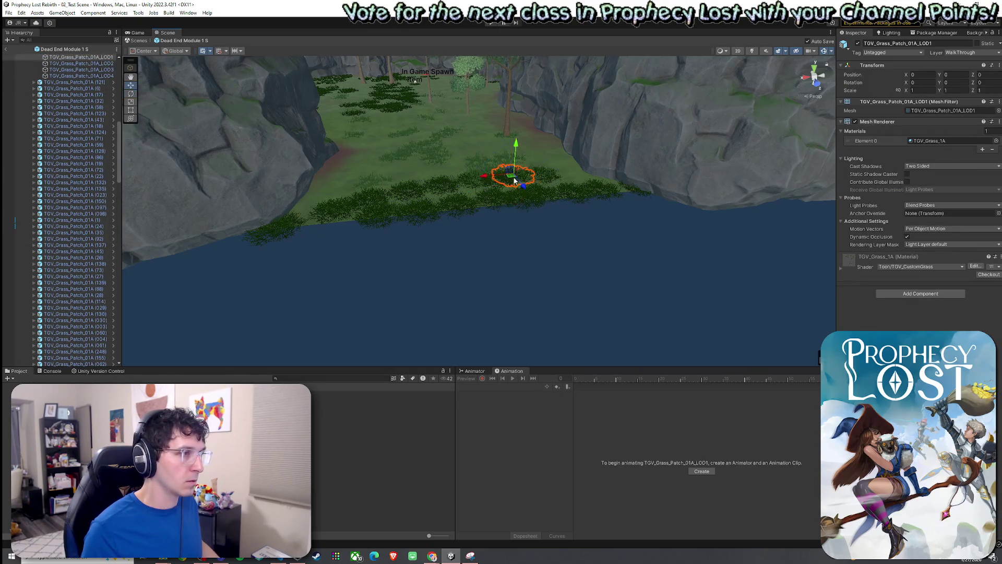
pyautogui.scroll(5, 480, 197)
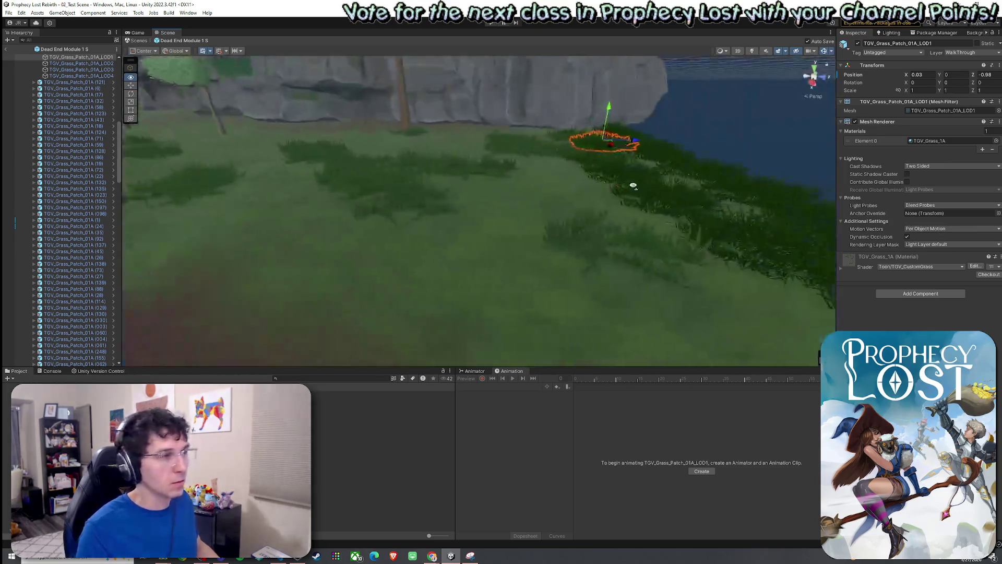
pyautogui.click(488, 182)
pyautogui.click(487, 176)
pyautogui.click(482, 174)
pyautogui.scroll(-3, 468, 172)
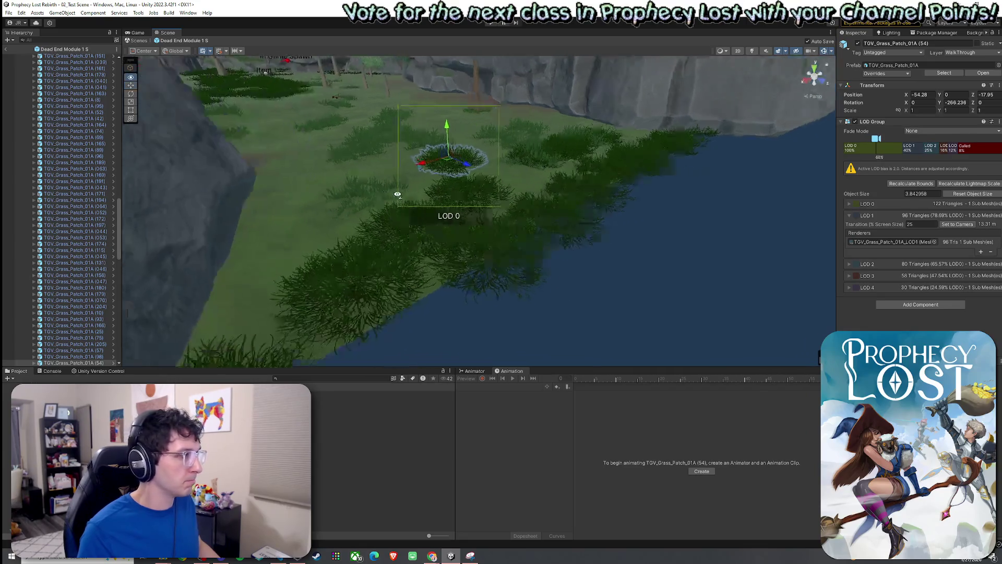
pyautogui.click(360, 223)
pyautogui.moveTo(339, 226)
pyautogui.mouseDown()
pyautogui.moveTo(286, 207)
pyautogui.moveTo(456, 192)
pyautogui.mouseUp()
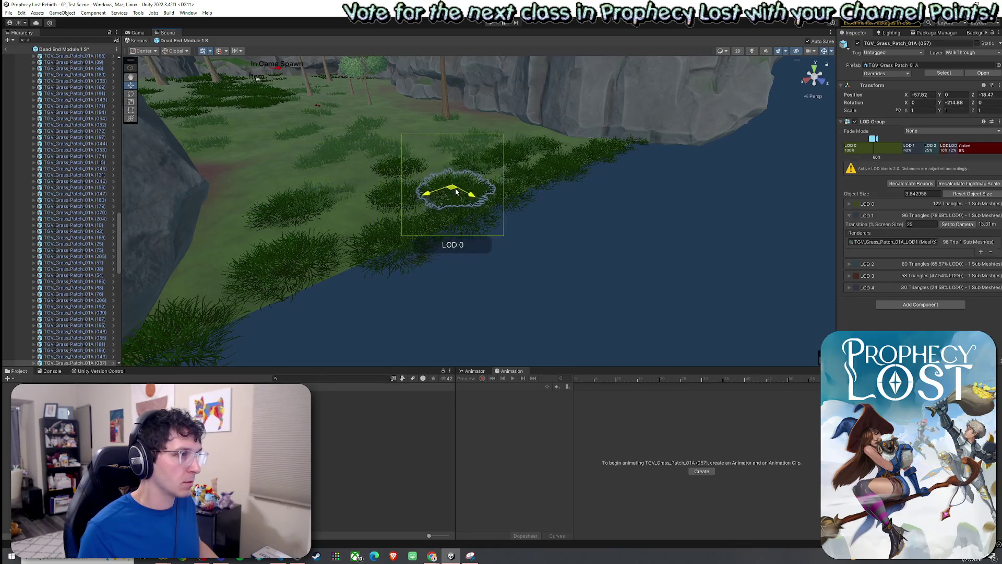
pyautogui.hotkey('ctrl', 's')
# Shift grass patch (053) up and right, then save the scene from the File menu
pyautogui.click(387, 202)
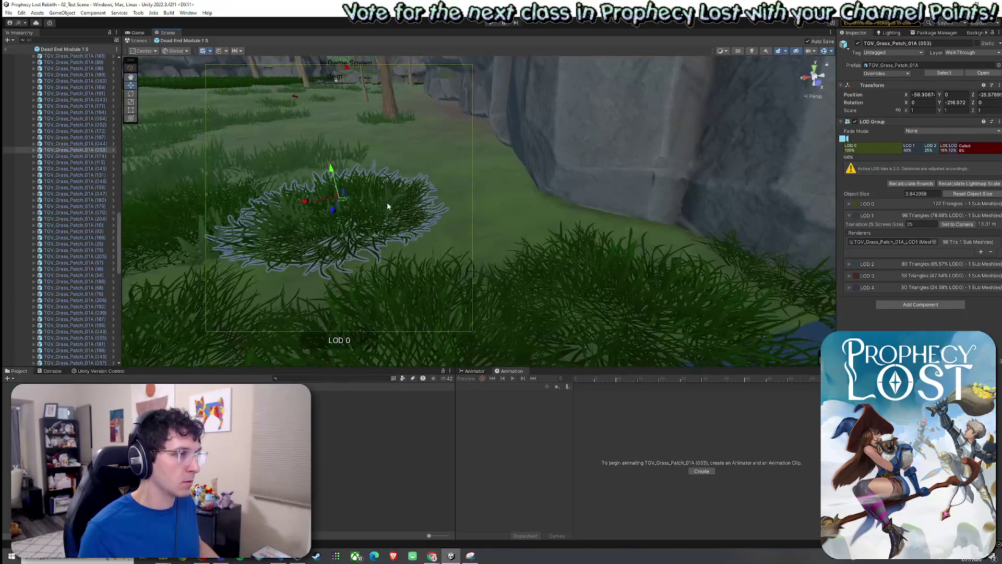
pyautogui.moveTo(347, 207); pyautogui.dragTo(433, 173)
pyautogui.moveTo(410, 215)
pyautogui.mouseDown()
pyautogui.moveTo(399, 224)
pyautogui.moveTo(521, 217)
pyautogui.moveTo(613, 233)
pyautogui.moveTo(637, 252)
pyautogui.moveTo(593, 261)
pyautogui.moveTo(622, 246)
pyautogui.moveTo(817, 256)
pyautogui.mouseUp()
pyautogui.scroll(-2, 431, 207)
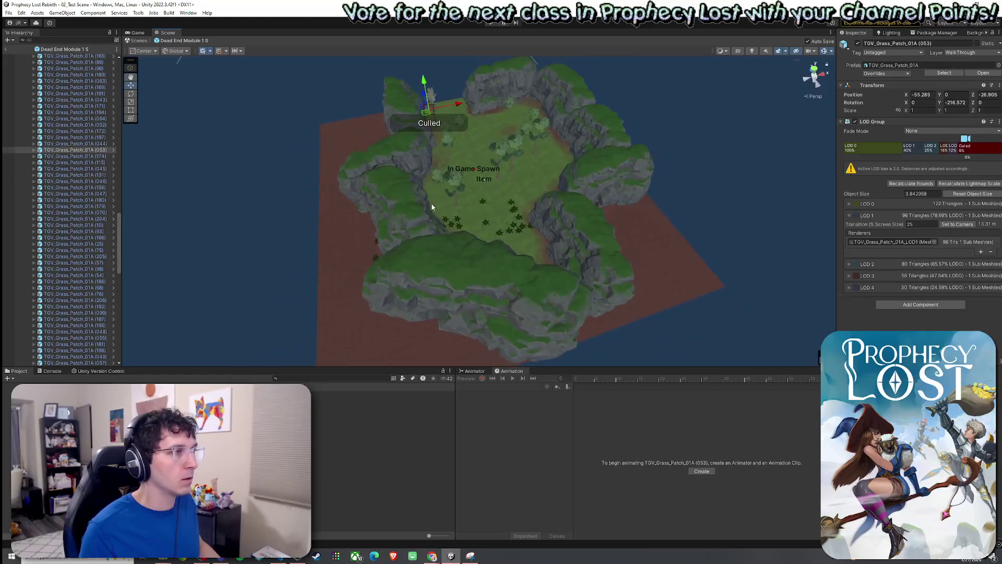
pyautogui.click(9, 12)
pyautogui.click(21, 50)
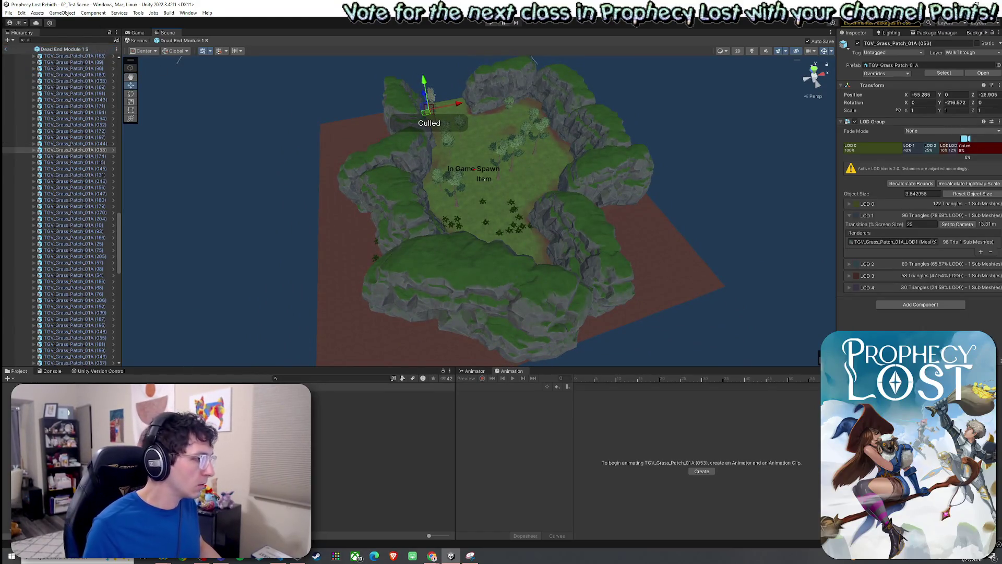
# Collapse the Grass group, select SpawnAnchor, save the scene again, and select the terrain
pyautogui.moveTo(119, 222); pyautogui.dragTo(95, 48)
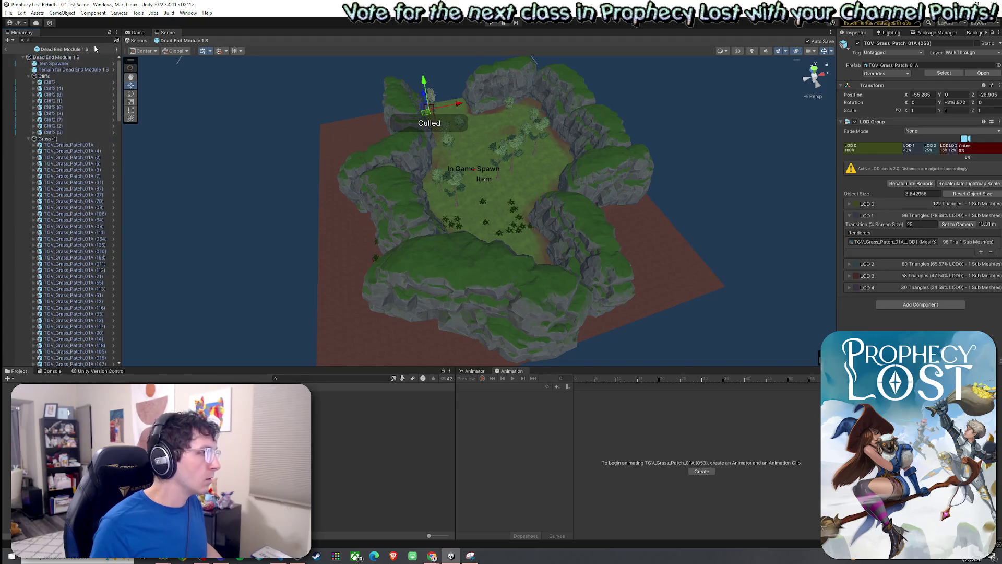
pyautogui.click(29, 140)
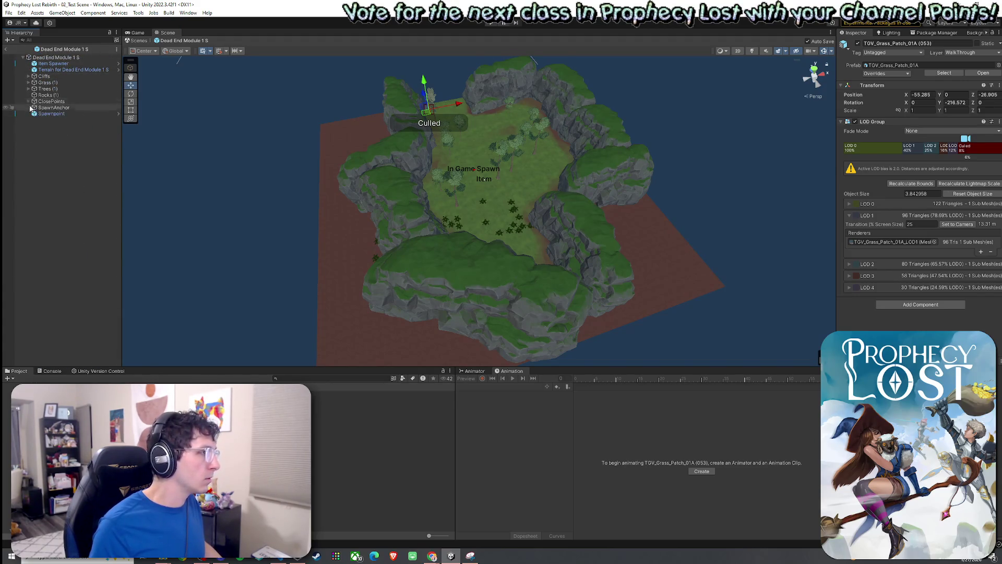
pyautogui.click(46, 108)
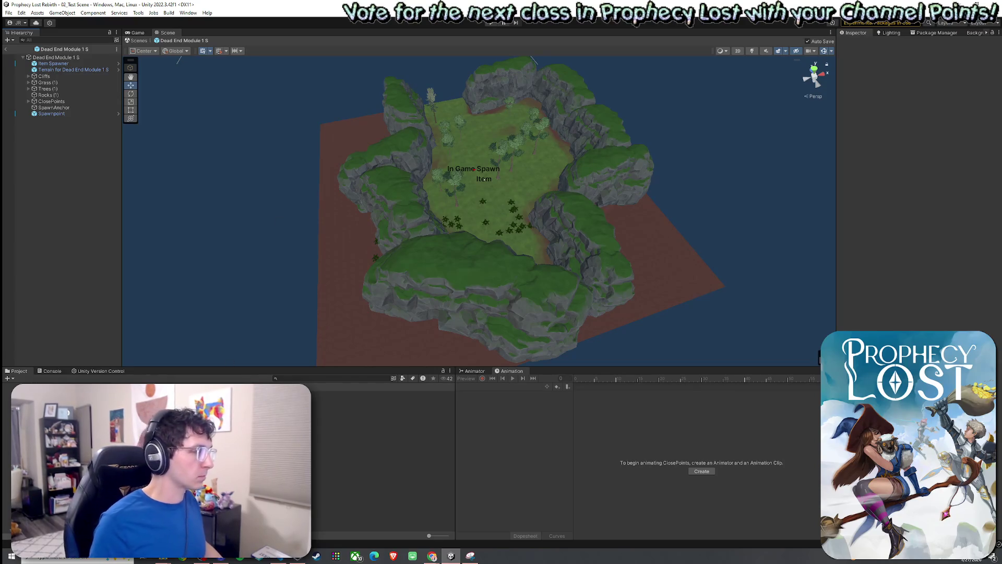
pyautogui.click(8, 13)
pyautogui.click(37, 52)
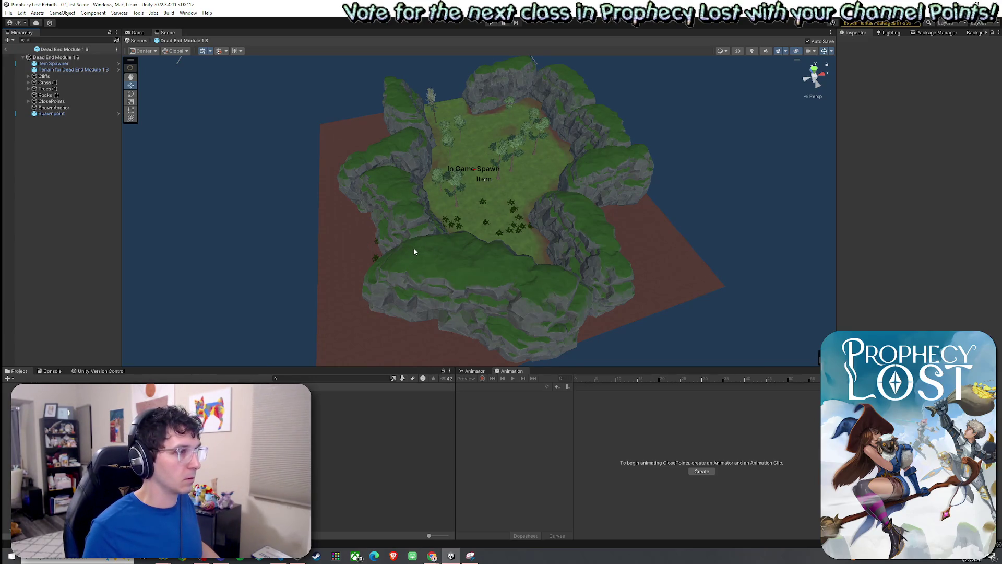
pyautogui.click(383, 256)
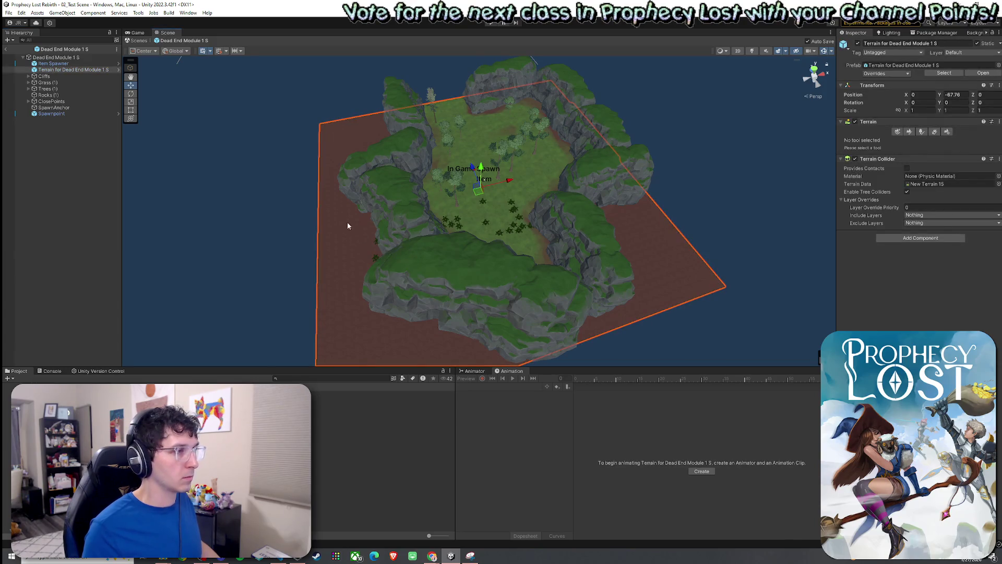
pyautogui.moveTo(293, 215); pyautogui.dragTo(331, 238)
pyautogui.moveTo(436, 295); pyautogui.dragTo(403, 286)
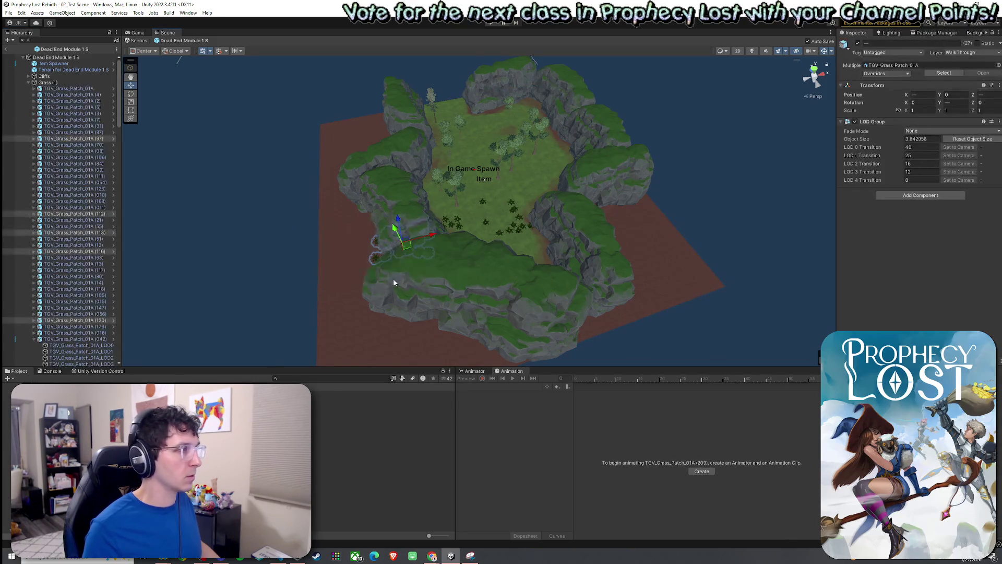
pyautogui.moveTo(118, 86)
pyautogui.mouseDown()
pyautogui.moveTo(128, 242)
pyautogui.moveTo(120, 335)
pyautogui.mouseUp()
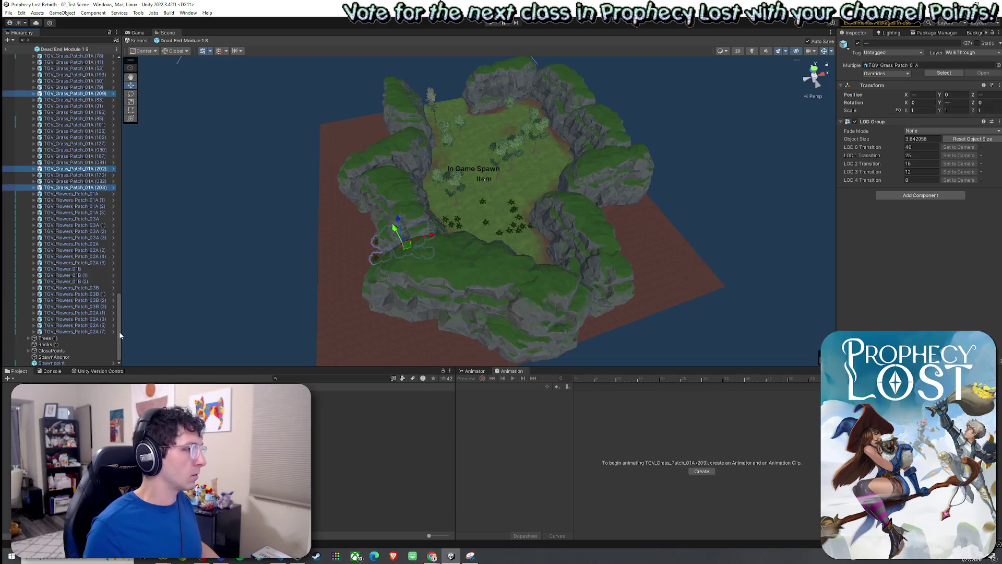
pyautogui.click(198, 299)
pyautogui.moveTo(198, 299)
pyautogui.mouseDown()
pyautogui.moveTo(489, 206)
pyautogui.moveTo(467, 148)
pyautogui.moveTo(497, 172)
pyautogui.moveTo(508, 159)
pyautogui.moveTo(645, 133)
pyautogui.moveTo(505, 165)
pyautogui.mouseUp()
pyautogui.moveTo(404, 150); pyautogui.dragTo(726, 271)
pyautogui.keyDown('ctrl'); pyautogui.click(204, 254); pyautogui.keyUp('ctrl')
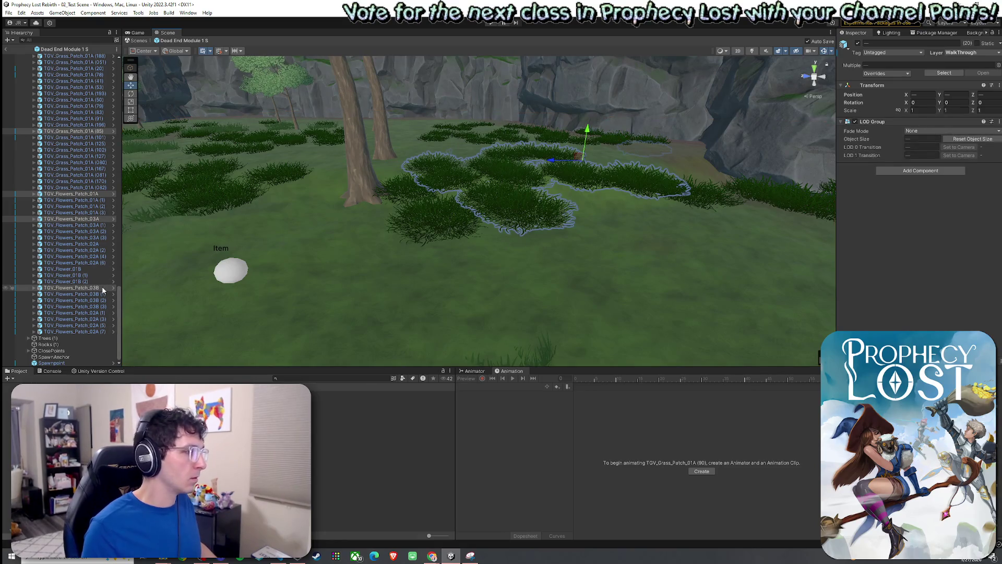
pyautogui.moveTo(120, 310)
pyautogui.mouseDown()
pyautogui.moveTo(134, 204)
pyautogui.moveTo(129, 80)
pyautogui.moveTo(127, 343)
pyautogui.mouseUp()
pyautogui.click(408, 264)
pyautogui.moveTo(488, 217)
pyautogui.mouseDown()
pyautogui.moveTo(527, 228)
pyautogui.moveTo(468, 214)
pyautogui.mouseUp()
pyautogui.click(468, 214)
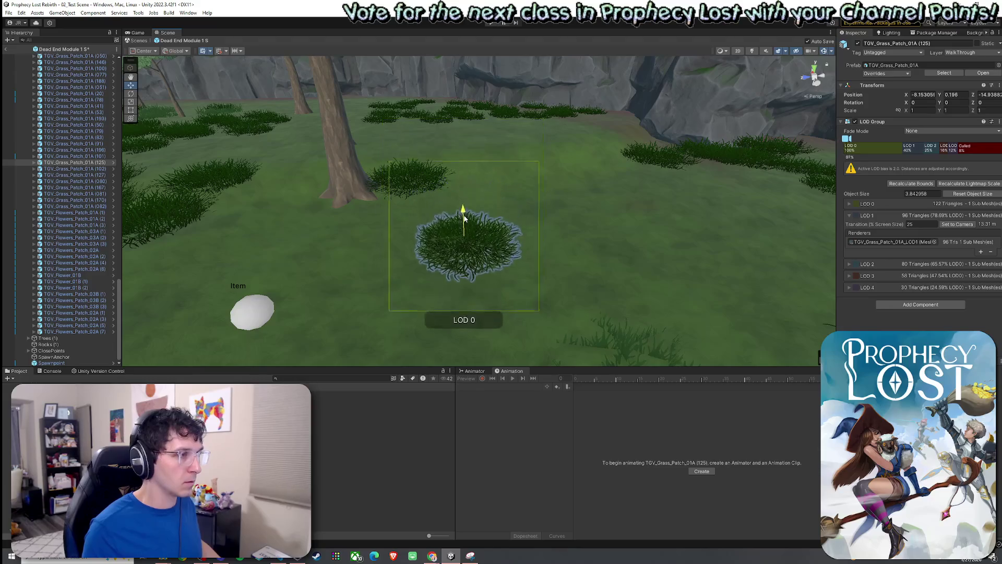
pyautogui.click(411, 188)
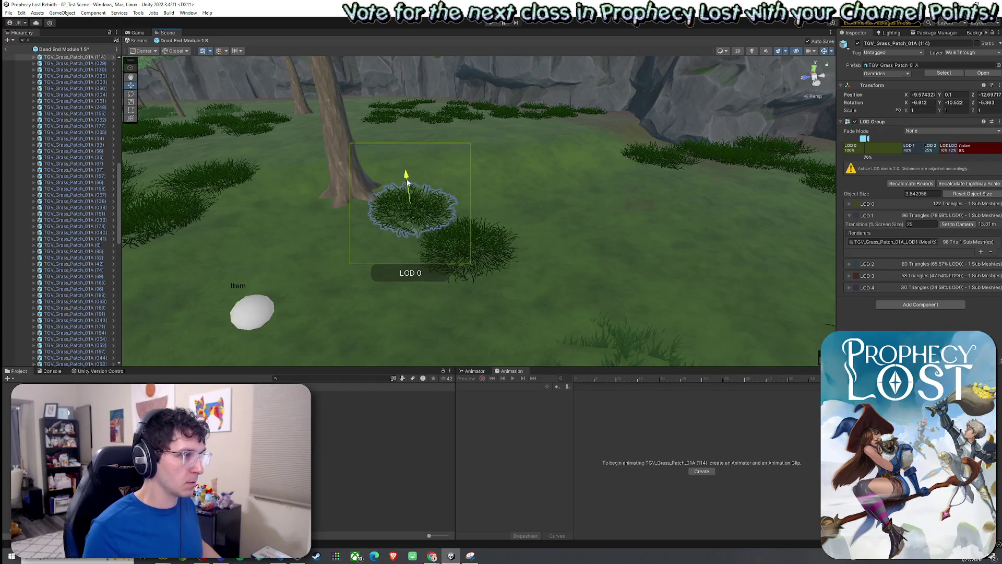
pyautogui.click(345, 149)
pyautogui.moveTo(345, 149)
pyautogui.mouseDown()
pyautogui.moveTo(350, 109)
pyautogui.moveTo(412, 157)
pyautogui.moveTo(447, 167)
pyautogui.moveTo(415, 106)
pyautogui.moveTo(416, 86)
pyautogui.mouseUp()
# Lower two overlapping grass patches near the cliff into the ground
pyautogui.press('w')
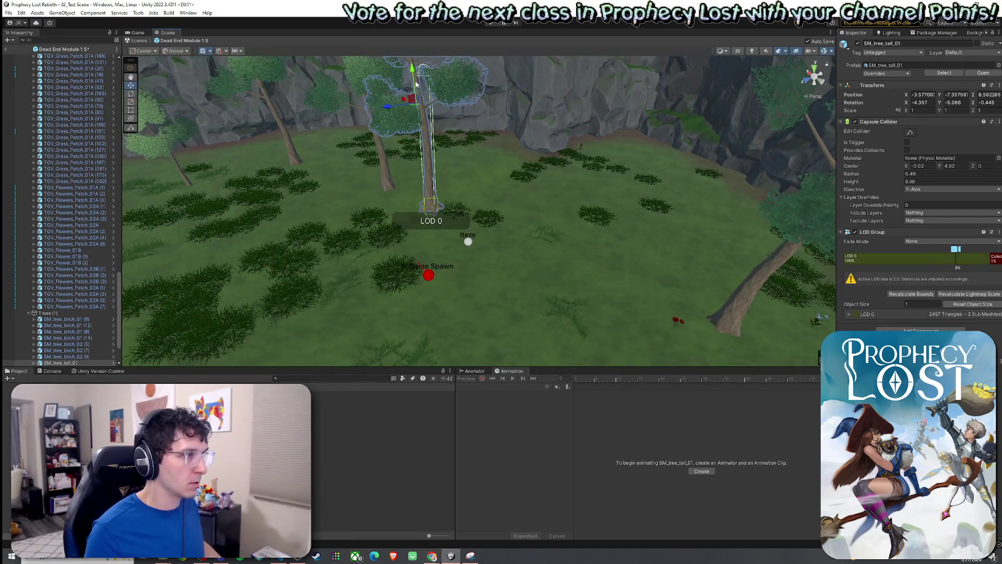
pyautogui.moveTo(461, 165)
pyautogui.mouseDown()
pyautogui.moveTo(438, 130)
pyautogui.moveTo(421, 130)
pyautogui.moveTo(439, 141)
pyautogui.mouseUp()
pyautogui.click(459, 199)
pyautogui.keyDown('shift'); pyautogui.click(467, 219); pyautogui.keyUp('shift')
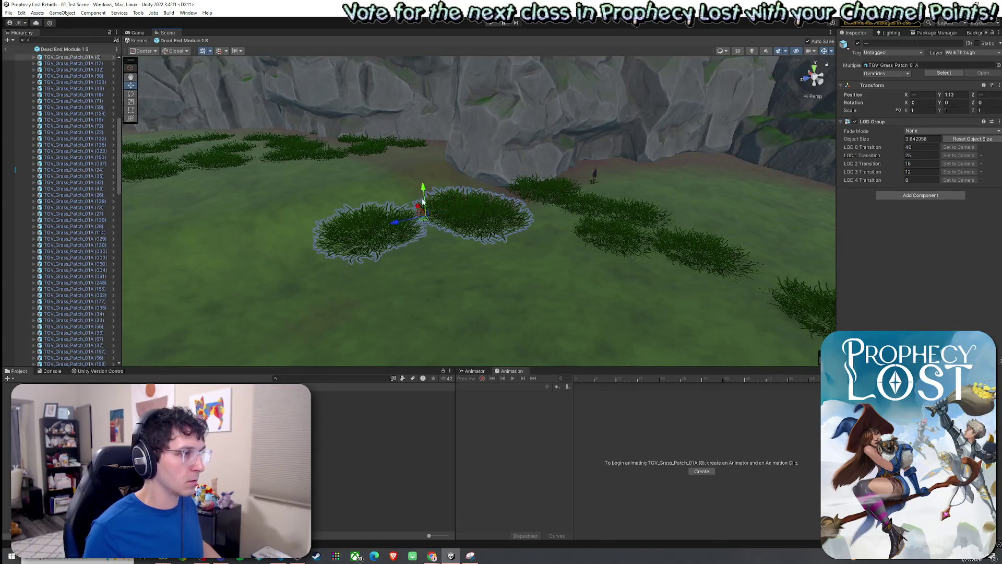
pyautogui.moveTo(425, 207); pyautogui.dragTo(429, 237)
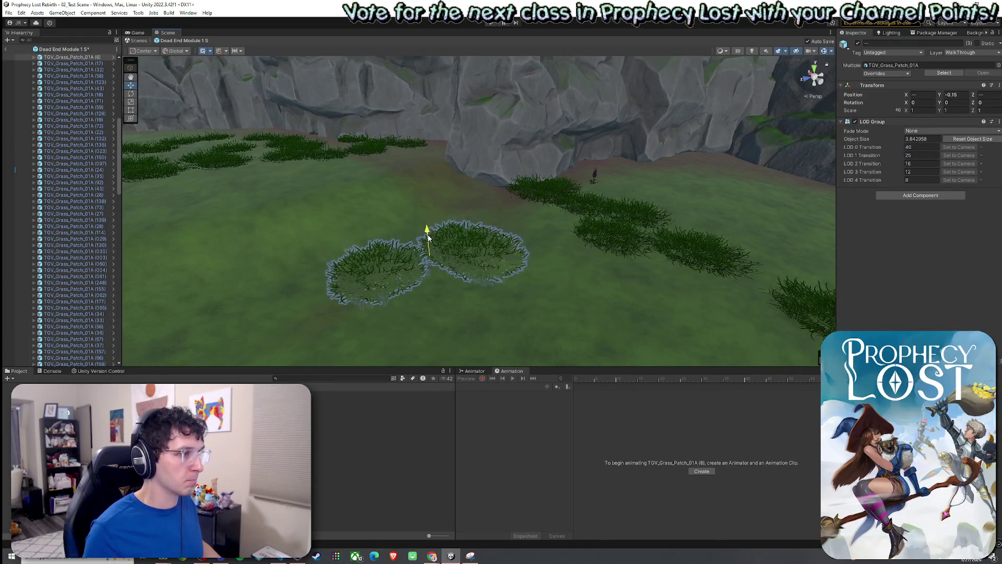
# Select three grass patches near the trees and rotate them slightly
pyautogui.moveTo(400, 201)
pyautogui.mouseDown()
pyautogui.moveTo(316, 209)
pyautogui.moveTo(341, 220)
pyautogui.moveTo(471, 206)
pyautogui.mouseUp()
pyautogui.click(471, 206)
pyautogui.keyDown('shift'); pyautogui.click(409, 192); pyautogui.keyUp('shift')
pyautogui.keyDown('shift'); pyautogui.click(653, 188); pyautogui.keyUp('shift')
pyautogui.moveTo(652, 188)
pyautogui.mouseDown()
pyautogui.moveTo(590, 211)
pyautogui.moveTo(399, 173)
pyautogui.moveTo(364, 191)
pyautogui.moveTo(365, 205)
pyautogui.mouseUp()
pyautogui.press('w')
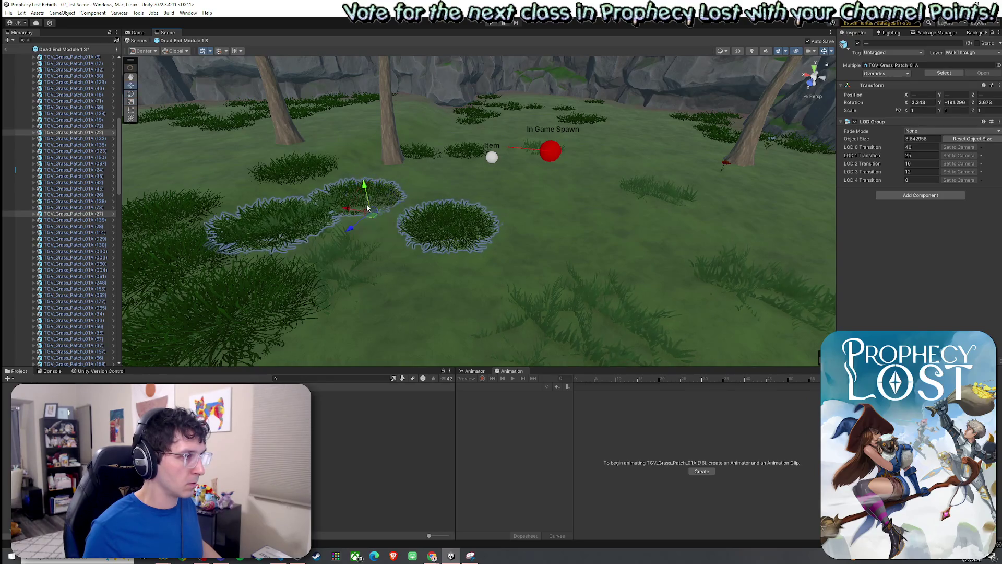
pyautogui.moveTo(367, 207)
pyautogui.mouseDown()
pyautogui.moveTo(343, 190)
pyautogui.moveTo(288, 190)
pyautogui.moveTo(438, 156)
pyautogui.moveTo(456, 193)
pyautogui.moveTo(365, 179)
pyautogui.moveTo(409, 226)
pyautogui.moveTo(431, 234)
pyautogui.moveTo(561, 226)
pyautogui.moveTo(700, 163)
pyautogui.moveTo(502, 173)
pyautogui.moveTo(517, 180)
pyautogui.mouseUp()
# Select grass patches (099), (91), (047), (55) and (081) in turn to inspect them
pyautogui.click(420, 209)
pyautogui.click(438, 157)
pyautogui.click(441, 217)
pyautogui.scroll(-10, 431, 234)
pyautogui.scroll(5, 468, 228)
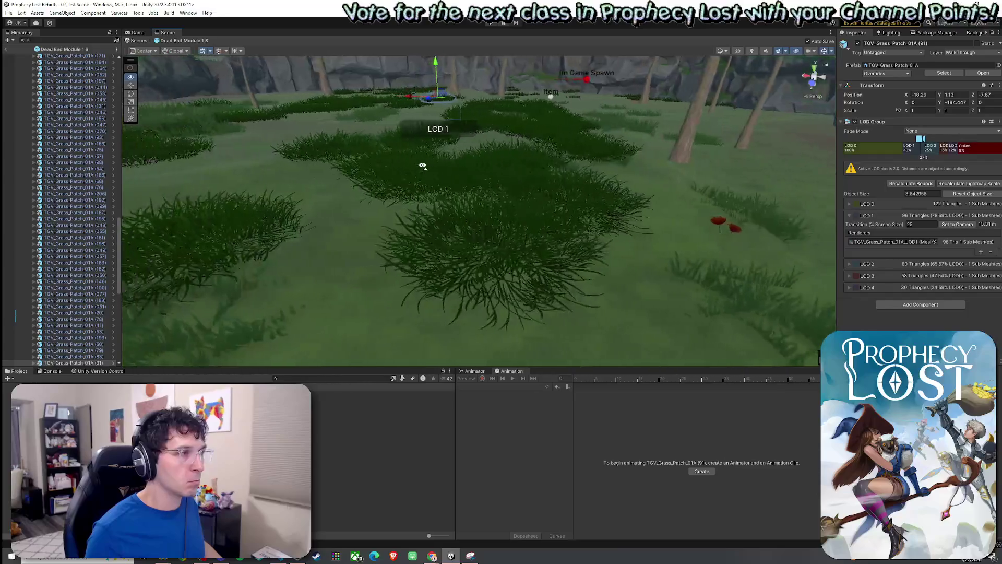
pyautogui.click(521, 180)
pyautogui.click(459, 202)
pyautogui.click(465, 204)
pyautogui.click(447, 176)
pyautogui.click(509, 163)
pyautogui.click(511, 162)
pyautogui.click(541, 170)
# Frame grass patch (58) and move it across the meadow to Y 1.302
pyautogui.click(541, 170)
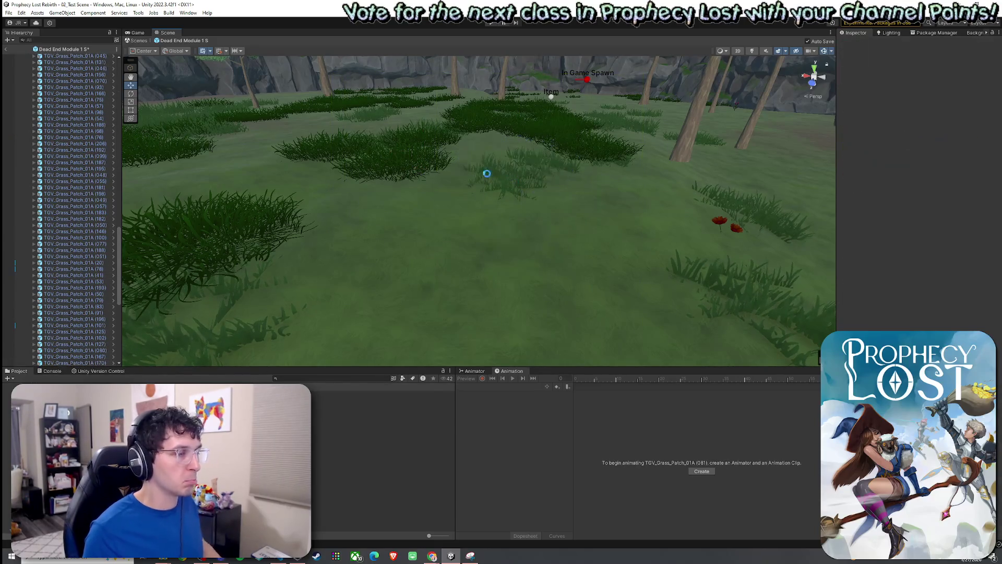
pyautogui.press('f')
pyautogui.moveTo(496, 176)
pyautogui.mouseDown()
pyautogui.moveTo(363, 156)
pyautogui.moveTo(340, 122)
pyautogui.mouseUp()
pyautogui.scroll(-5, 374, 142)
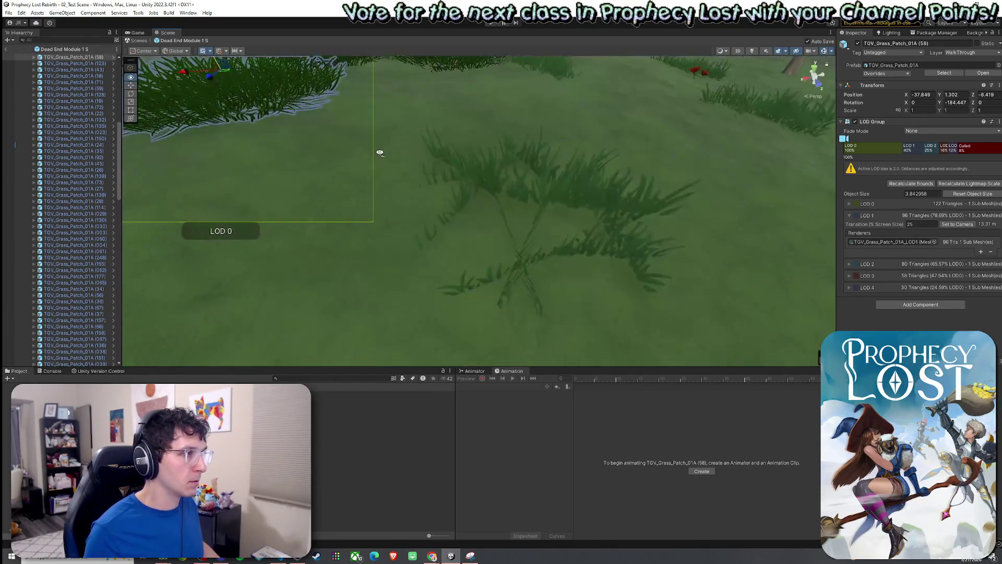
# Shift the first grass patch, add a second to the selection, and lower both into the ground
pyautogui.moveTo(387, 157)
pyautogui.mouseDown()
pyautogui.moveTo(395, 166)
pyautogui.moveTo(307, 196)
pyautogui.mouseUp()
pyautogui.moveTo(394, 181)
pyautogui.mouseDown()
pyautogui.moveTo(369, 161)
pyautogui.moveTo(461, 169)
pyautogui.mouseUp()
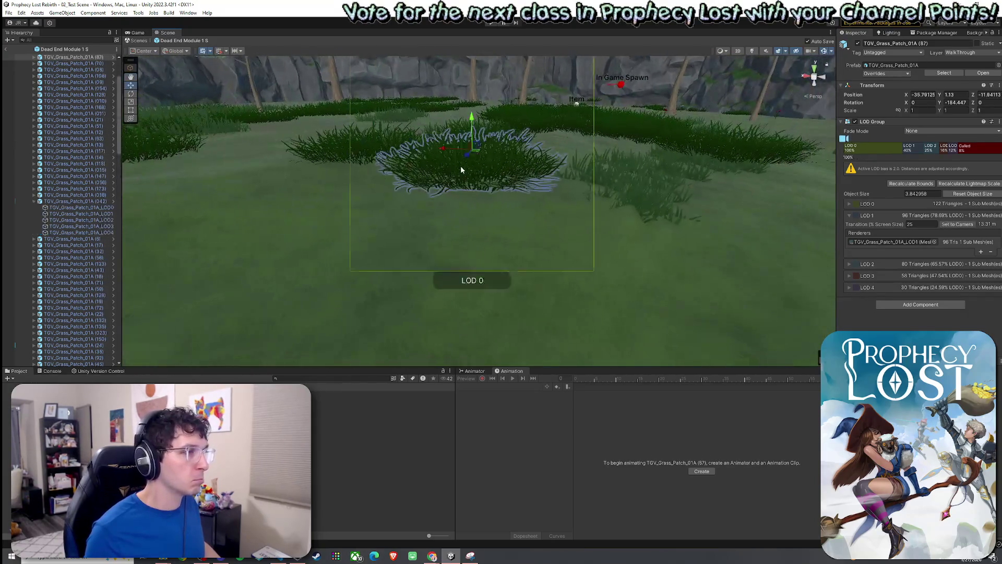
pyautogui.keyDown('ctrl'); pyautogui.click(429, 140); pyautogui.keyUp('ctrl')
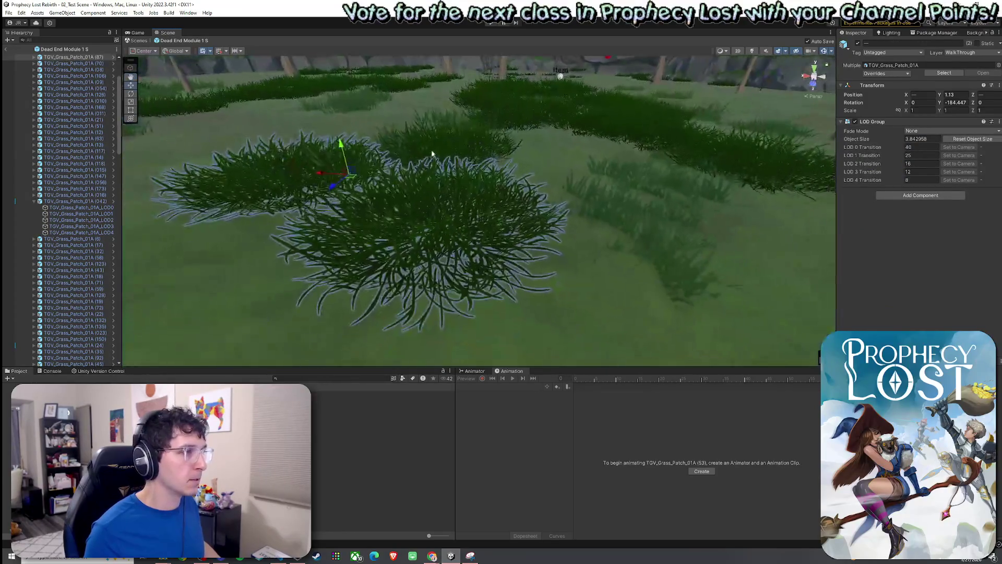
pyautogui.moveTo(372, 134); pyautogui.dragTo(386, 153)
pyautogui.press('w')
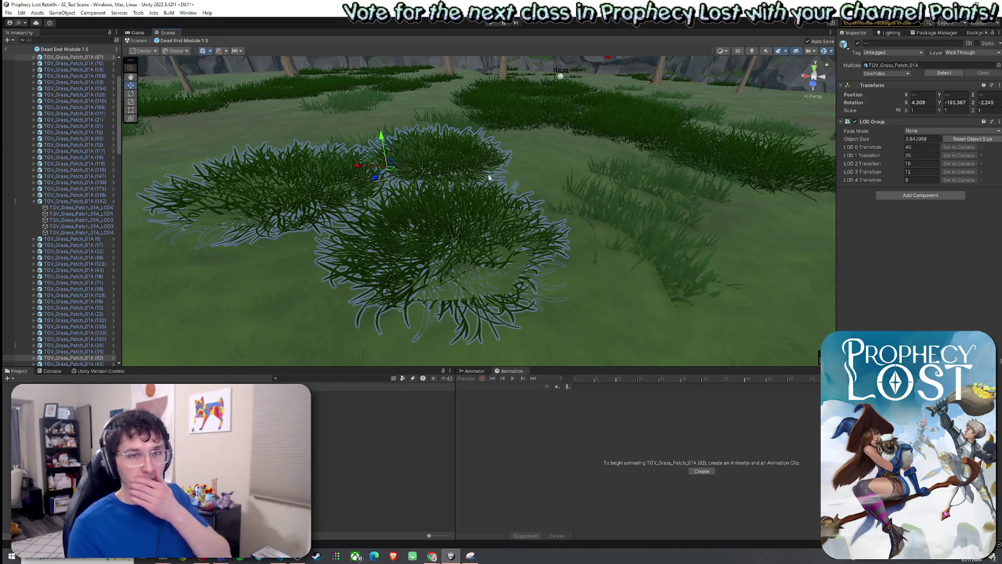
# Sink grass patches (062) and (75) lower into the terrain
pyautogui.moveTo(650, 149)
pyautogui.mouseDown()
pyautogui.moveTo(616, 113)
pyautogui.moveTo(575, 146)
pyautogui.mouseUp()
pyautogui.click(528, 177)
pyautogui.press('f')
pyautogui.moveTo(519, 166)
pyautogui.mouseDown()
pyautogui.moveTo(523, 203)
pyautogui.moveTo(521, 195)
pyautogui.mouseUp()
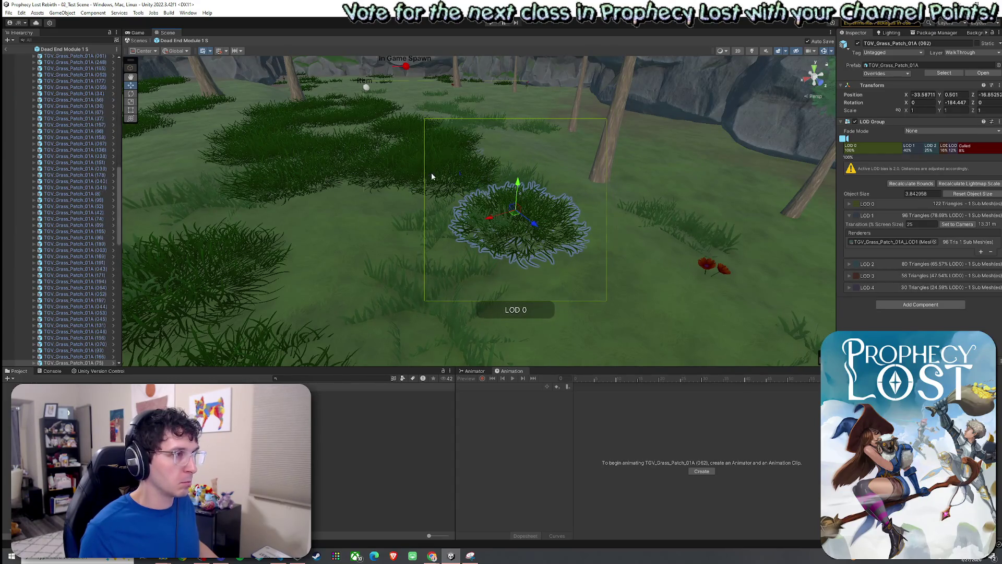
pyautogui.click(431, 177)
pyautogui.press('f')
pyautogui.moveTo(502, 181)
pyautogui.mouseDown()
pyautogui.moveTo(492, 186)
pyautogui.moveTo(533, 97)
pyautogui.mouseUp()
# Select grass patch (070), then select and frame grass patch (18)
pyautogui.click(462, 185)
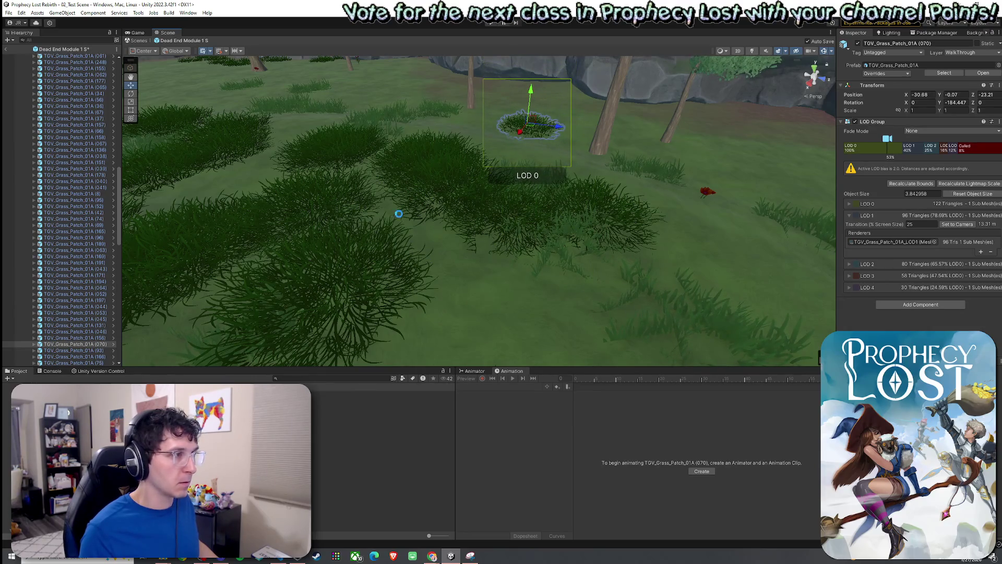
pyautogui.click(385, 240)
pyautogui.click(522, 121)
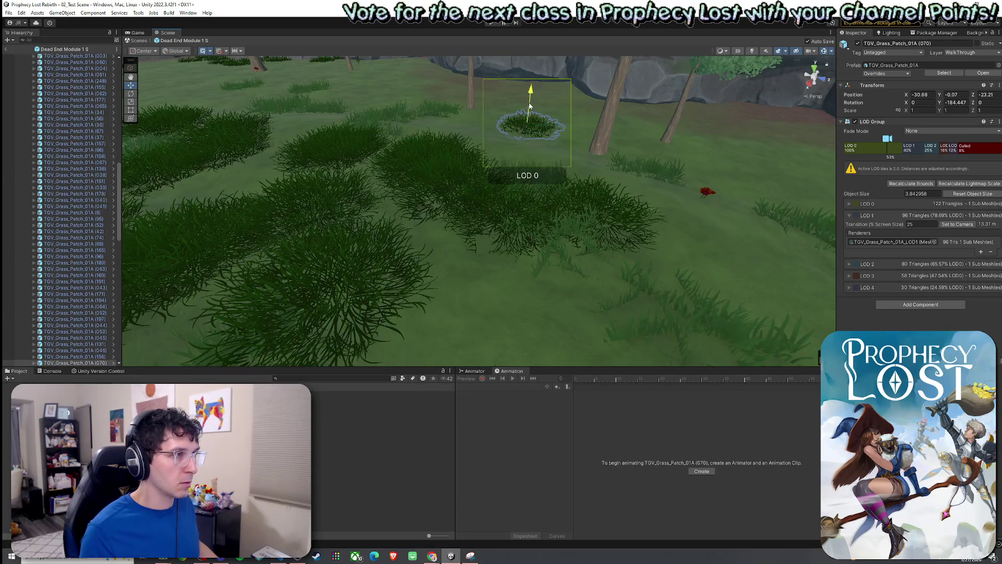
pyautogui.click(418, 225)
pyautogui.press('f')
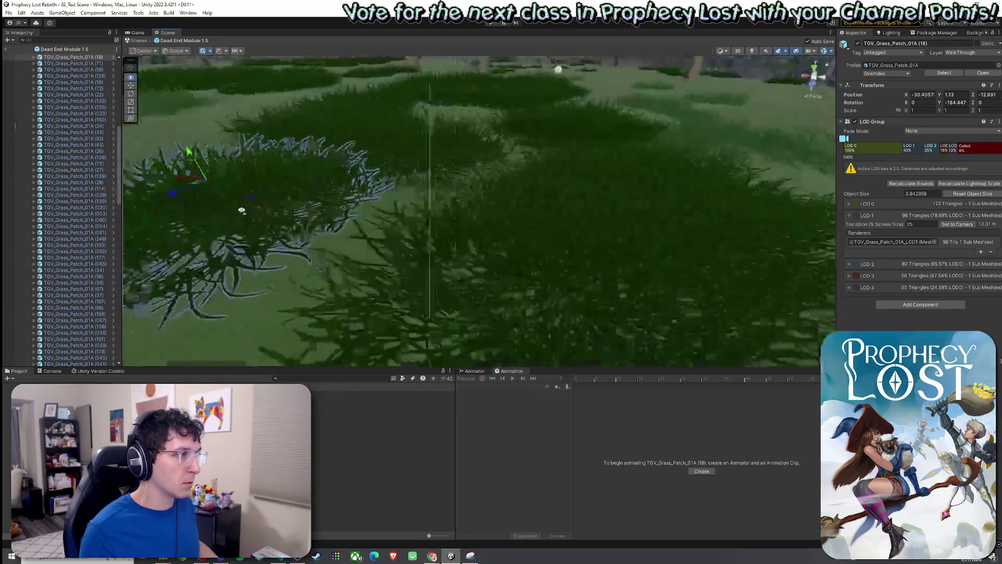
pyautogui.scroll(-5, 318, 180)
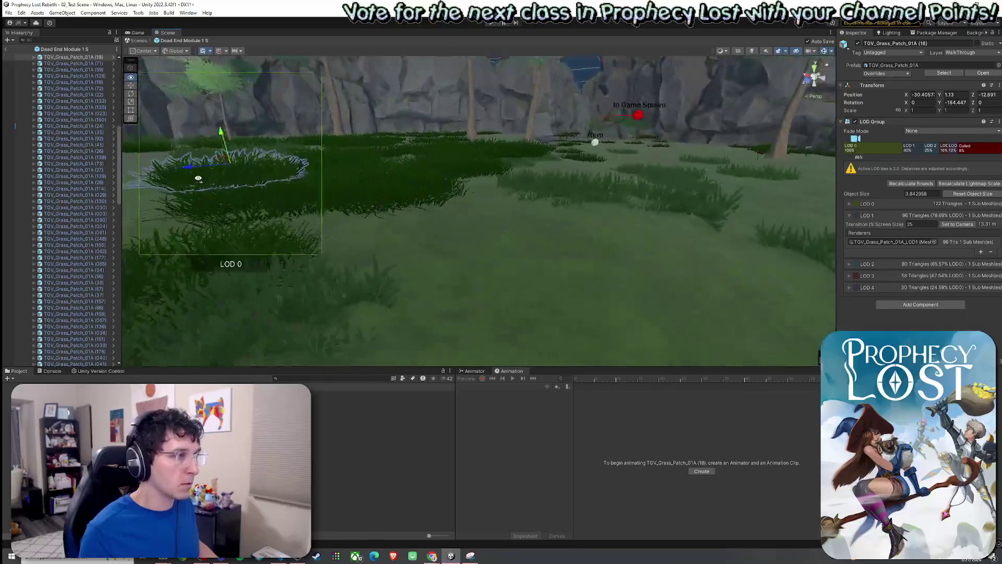
# Select grass patches (011), (26) and others for the next height adjustment
pyautogui.click(400, 186)
pyautogui.moveTo(400, 186)
pyautogui.mouseDown()
pyautogui.moveTo(406, 205)
pyautogui.moveTo(337, 206)
pyautogui.mouseUp()
pyautogui.scroll(-10, 346, 212)
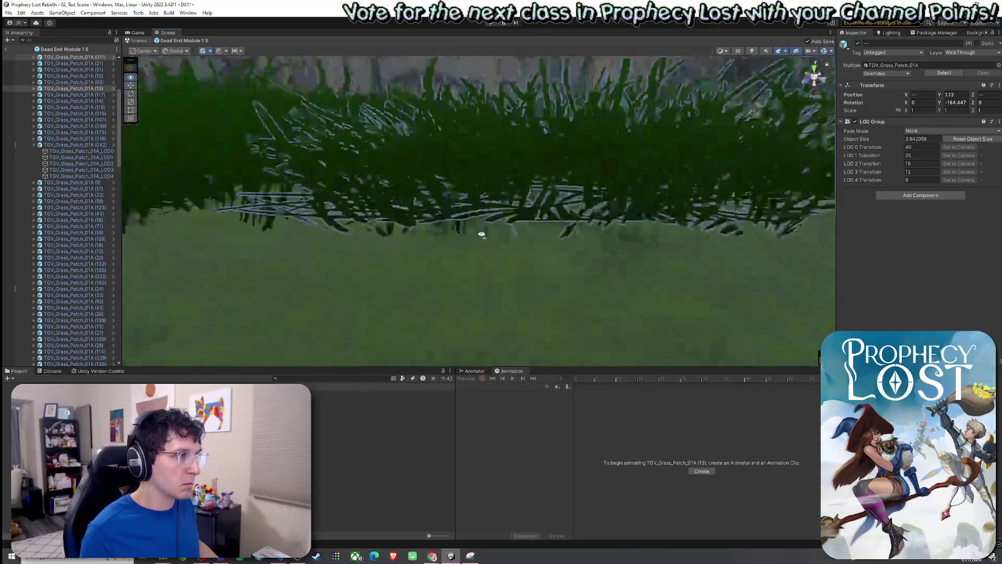
pyautogui.keyDown('shift'); pyautogui.click(489, 228); pyautogui.keyUp('shift')
pyautogui.scroll(-5, 483, 224)
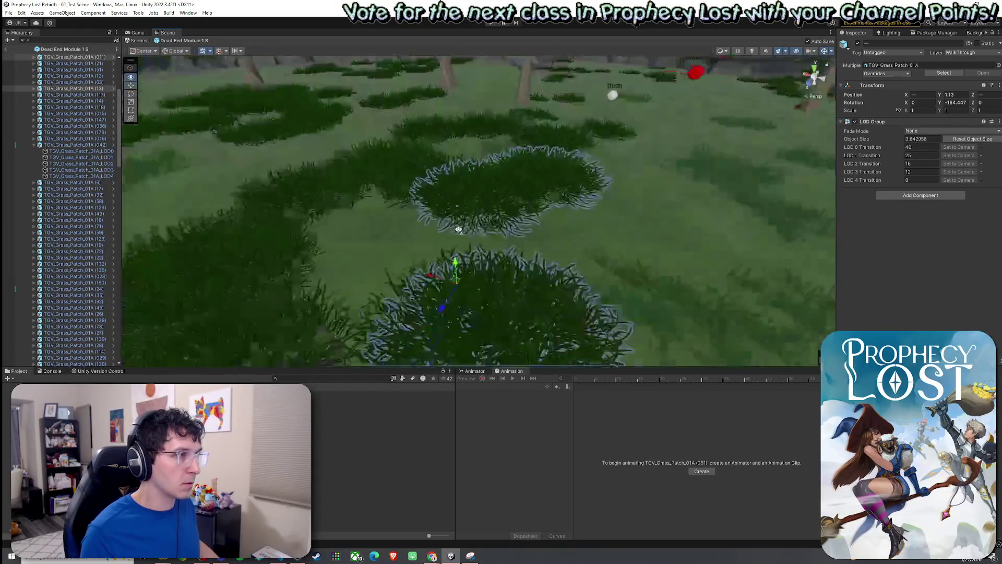
pyautogui.click(437, 196)
pyautogui.moveTo(436, 197)
pyautogui.mouseDown()
pyautogui.moveTo(463, 230)
pyautogui.moveTo(294, 173)
pyautogui.moveTo(514, 166)
pyautogui.moveTo(516, 177)
pyautogui.moveTo(482, 158)
pyautogui.moveTo(496, 152)
pyautogui.moveTo(418, 154)
pyautogui.moveTo(406, 167)
pyautogui.moveTo(361, 163)
pyautogui.moveTo(463, 134)
pyautogui.moveTo(449, 123)
pyautogui.moveTo(498, 170)
pyautogui.moveTo(450, 183)
pyautogui.mouseUp()
pyautogui.keyDown('shift'); pyautogui.click(501, 156); pyautogui.keyUp('shift')
pyautogui.click(371, 163)
pyautogui.click(450, 183)
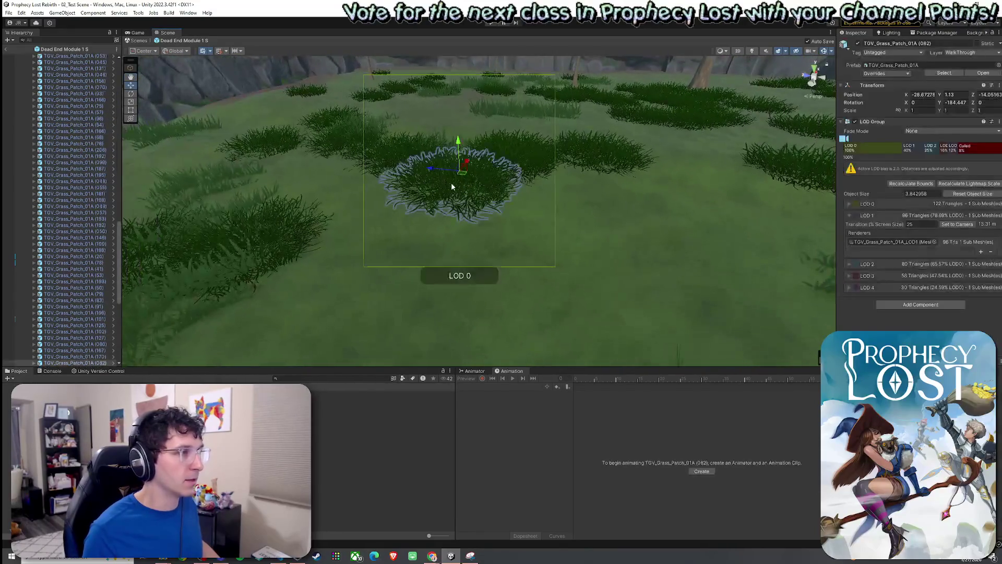
# Move the selected grass patches back across the terrain and save the scene
pyautogui.moveTo(506, 159)
pyautogui.mouseDown()
pyautogui.moveTo(541, 118)
pyautogui.moveTo(497, 143)
pyautogui.moveTo(578, 152)
pyautogui.moveTo(659, 105)
pyautogui.moveTo(606, 132)
pyautogui.moveTo(559, 123)
pyautogui.moveTo(597, 136)
pyautogui.moveTo(599, 115)
pyautogui.moveTo(564, 141)
pyautogui.moveTo(487, 164)
pyautogui.moveTo(411, 149)
pyautogui.mouseUp()
pyautogui.hotkey('ctrl', 's')
pyautogui.click(475, 166)
pyautogui.hotkey('ctrl', 's')
# Delete grass patch (20) and expand patch (042) to show its LOD children
pyautogui.moveTo(480, 157)
pyautogui.mouseDown()
pyautogui.moveTo(490, 140)
pyautogui.moveTo(451, 134)
pyautogui.mouseUp()
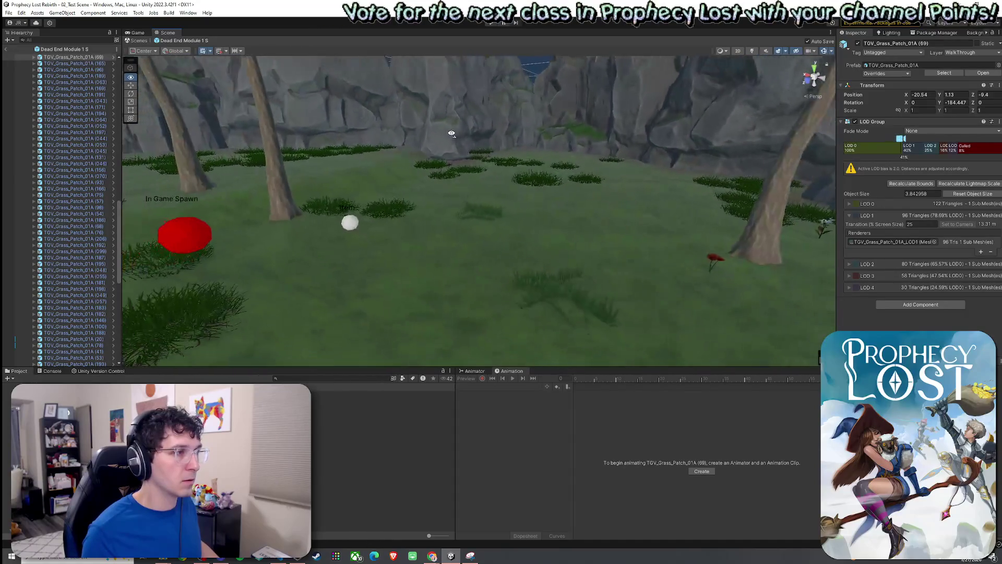
pyautogui.press('Delete')
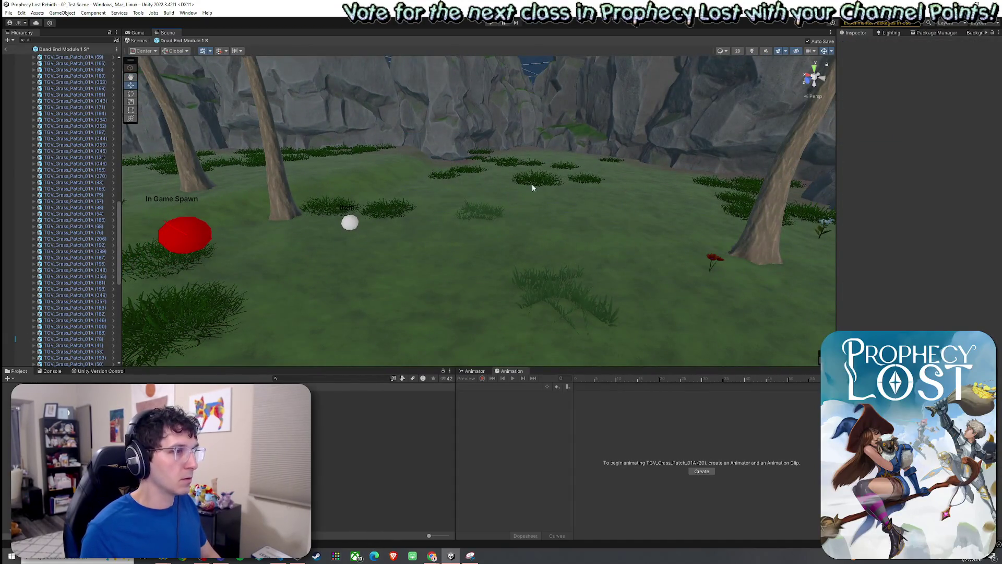
pyautogui.click(531, 185)
pyautogui.moveTo(484, 156)
pyautogui.mouseDown()
pyautogui.moveTo(499, 202)
pyautogui.moveTo(499, 155)
pyautogui.moveTo(162, 154)
pyautogui.moveTo(196, 139)
pyautogui.moveTo(299, 179)
pyautogui.moveTo(239, 201)
pyautogui.moveTo(253, 208)
pyautogui.moveTo(286, 197)
pyautogui.moveTo(365, 211)
pyautogui.mouseUp()
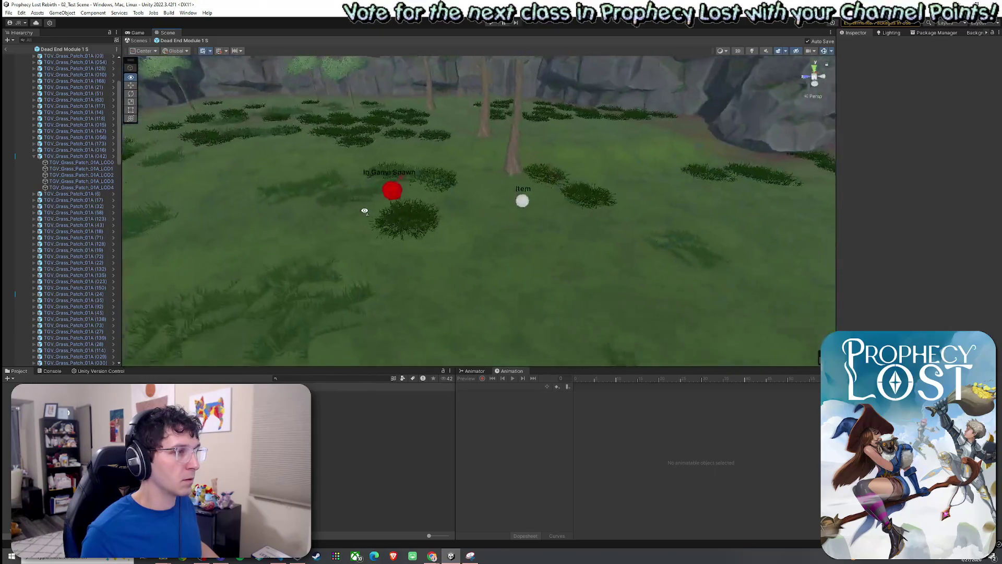
# Select and frame the In Game Spawn point near the cliff wall
pyautogui.click(389, 198)
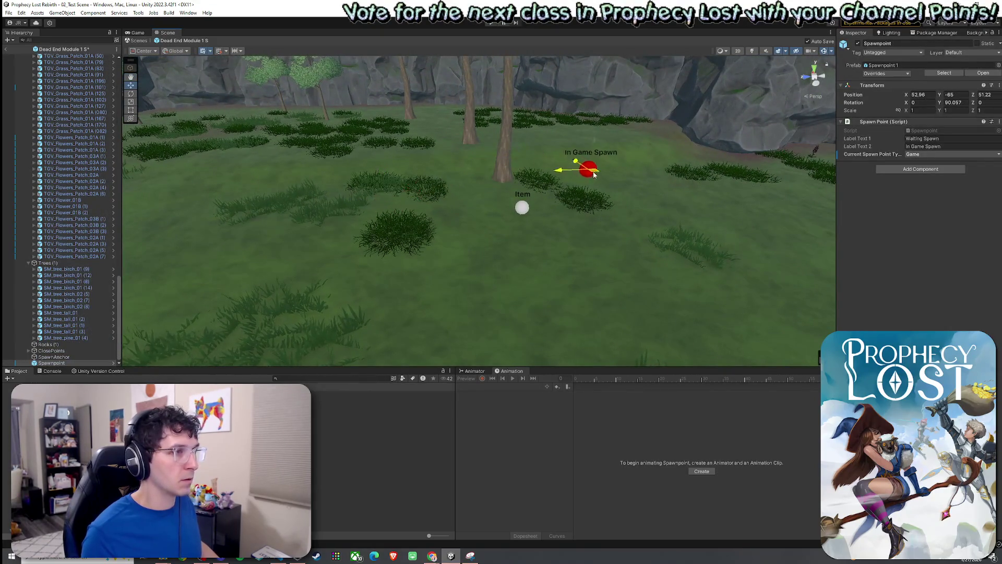
pyautogui.moveTo(659, 191); pyautogui.dragTo(601, 197)
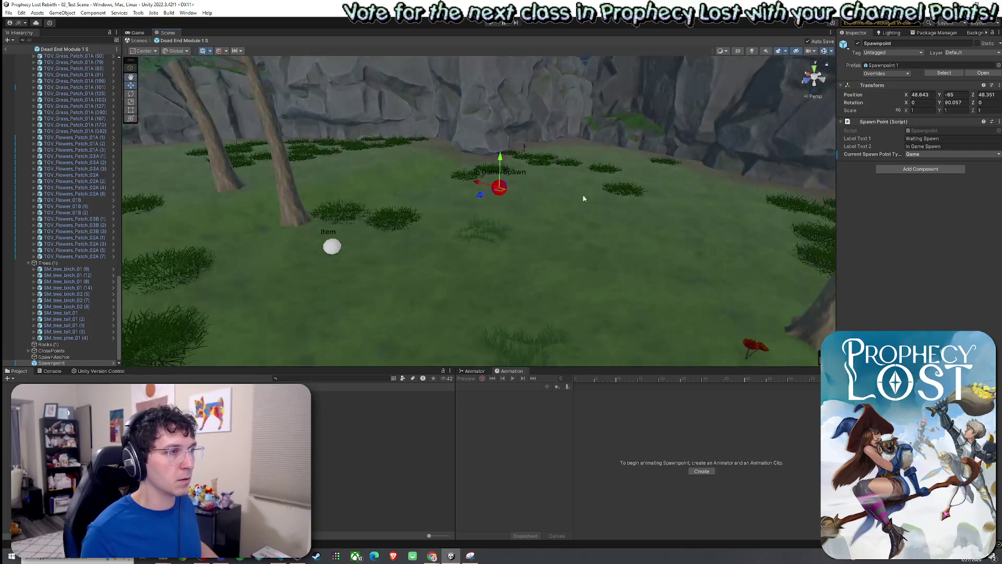
pyautogui.hotkey('ctrl', 'z')
pyautogui.press('f')
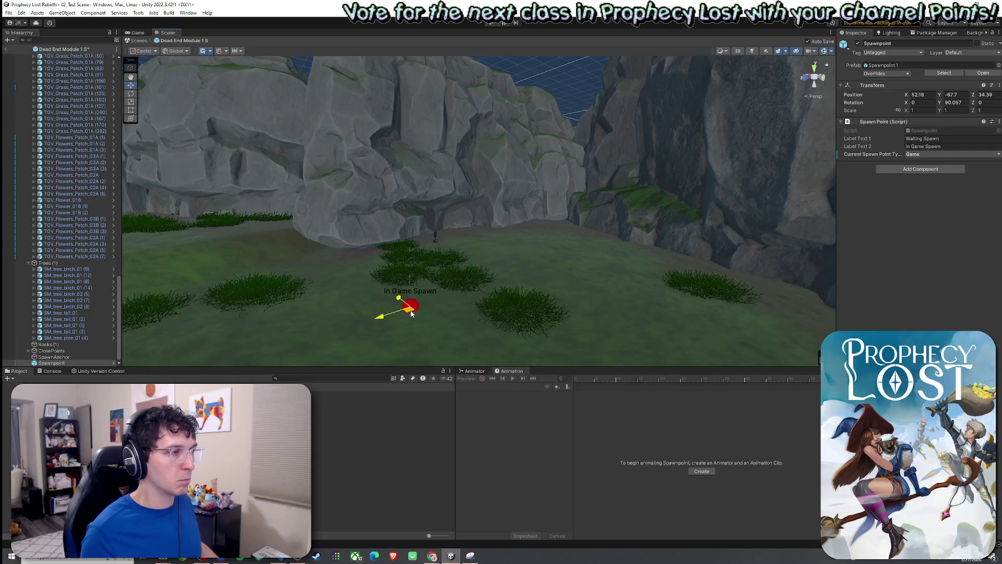
# Pull back to an overview of the crater and select the terrain
pyautogui.moveTo(370, 313)
pyautogui.mouseDown()
pyautogui.moveTo(232, 300)
pyautogui.moveTo(173, 331)
pyautogui.moveTo(380, 212)
pyautogui.moveTo(277, 336)
pyautogui.moveTo(302, 331)
pyautogui.moveTo(365, 360)
pyautogui.mouseUp()
pyautogui.moveTo(389, 399); pyautogui.dragTo(189, 159)
pyautogui.click(9, 13)
pyautogui.press('Escape')
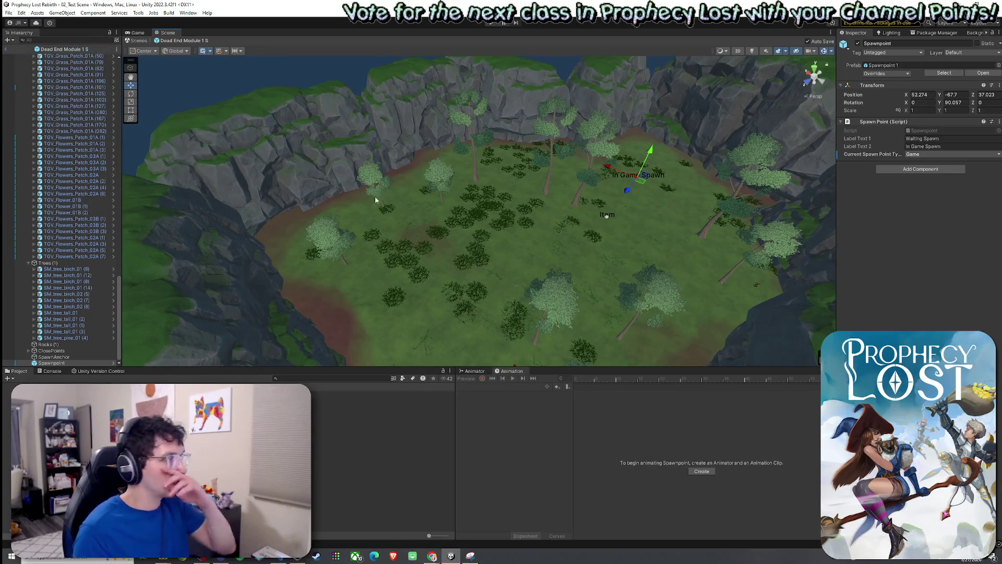
pyautogui.click(427, 202)
# In Paint Details, try adding Bush1 as a detail mesh, then cancel the dialog
pyautogui.click(935, 131)
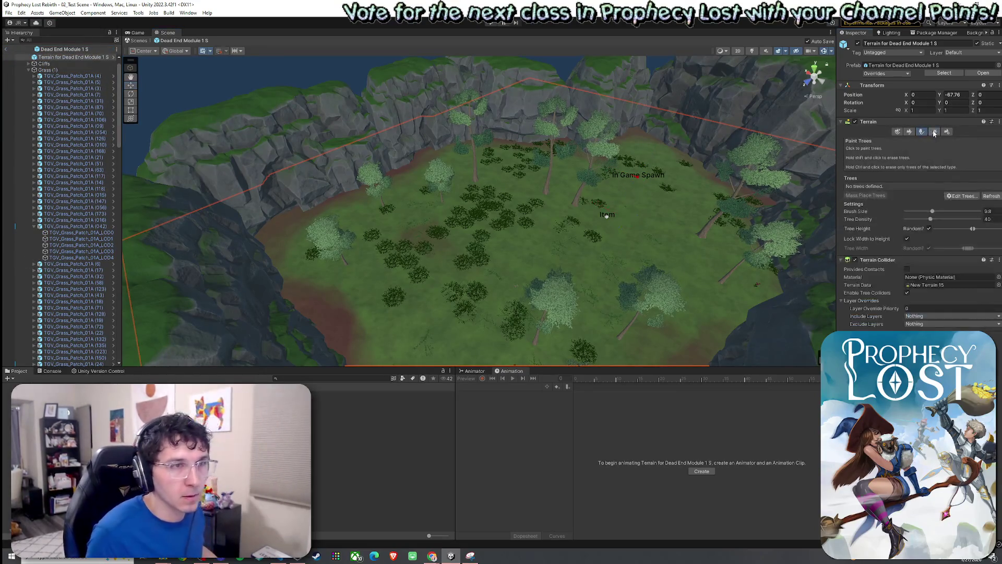
pyautogui.click(951, 216)
pyautogui.click(960, 228)
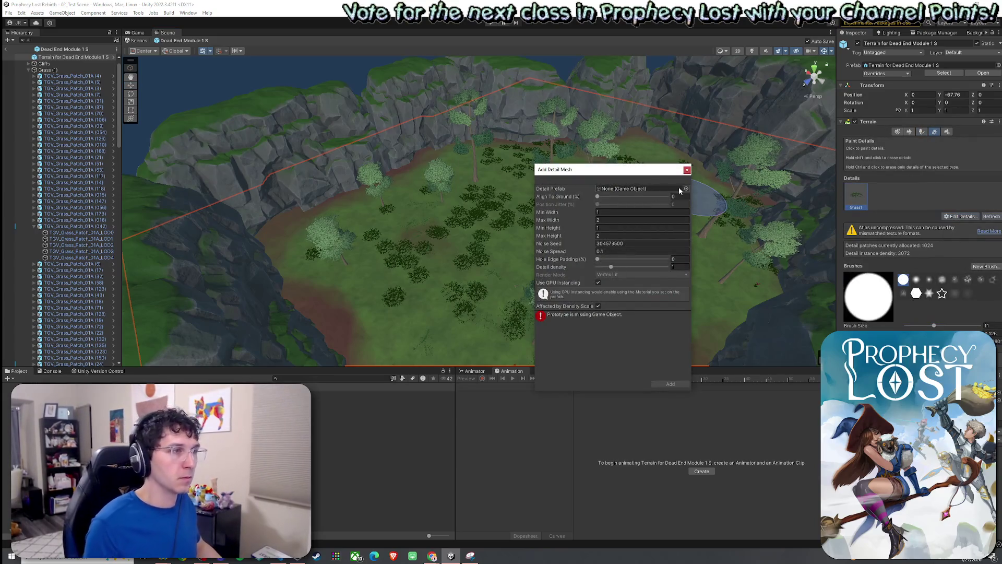
pyautogui.click(686, 189)
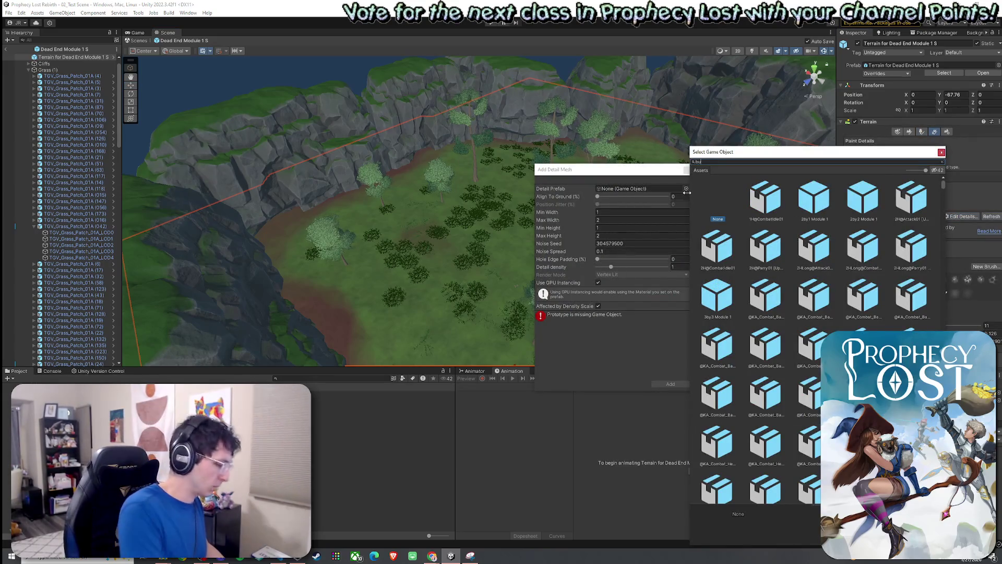
pyautogui.write('bush')
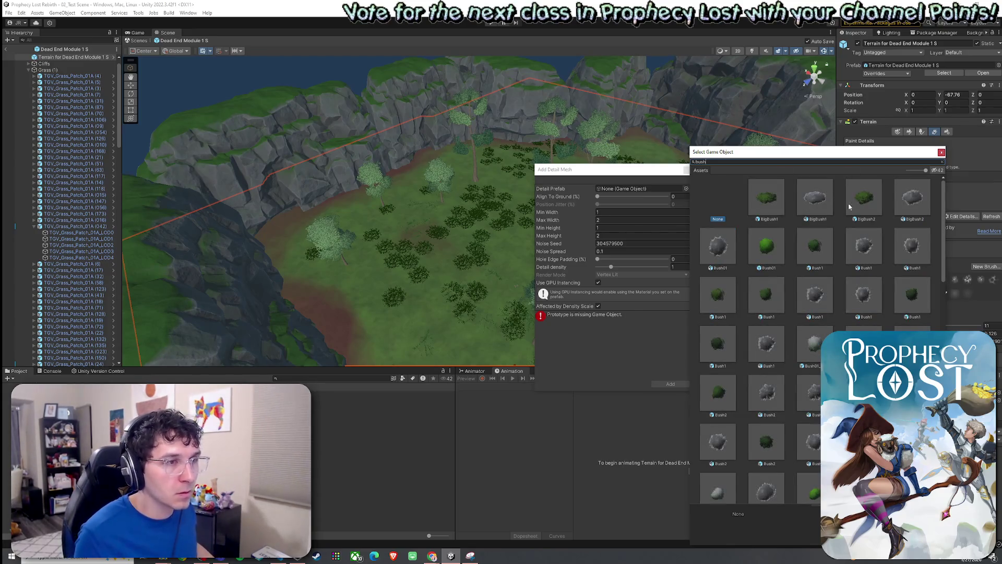
pyautogui.click(864, 197)
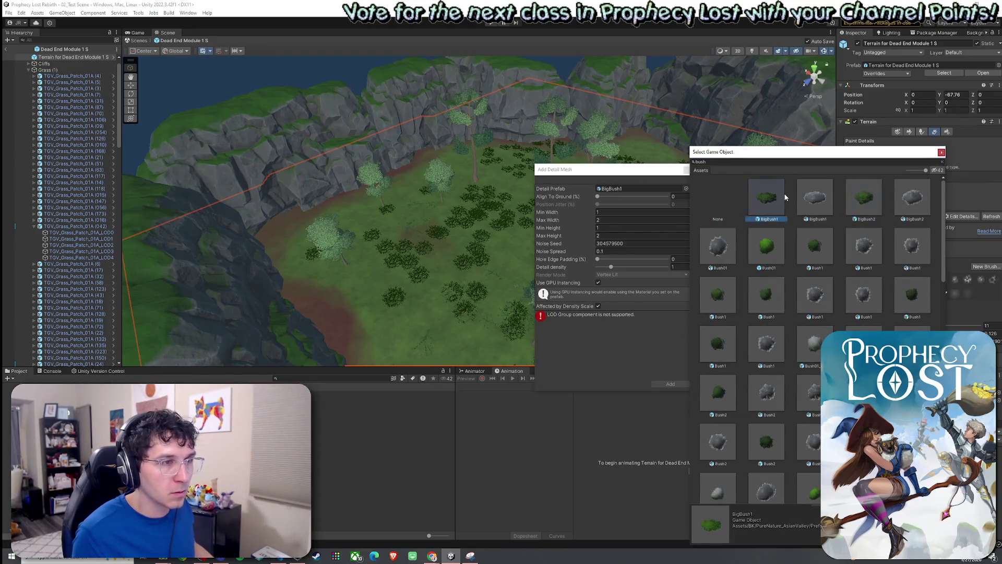
pyautogui.doubleClick(817, 246)
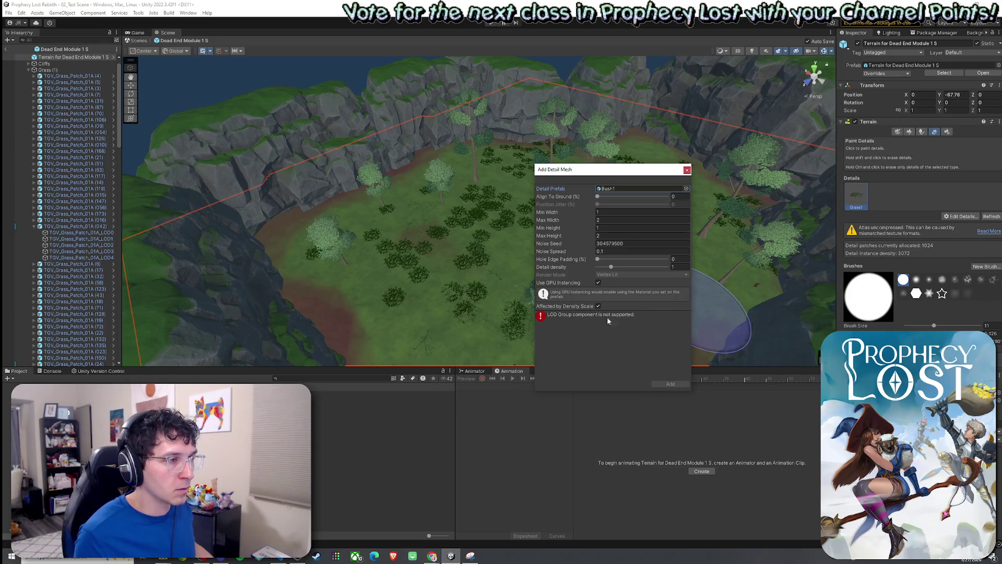
pyautogui.click(687, 171)
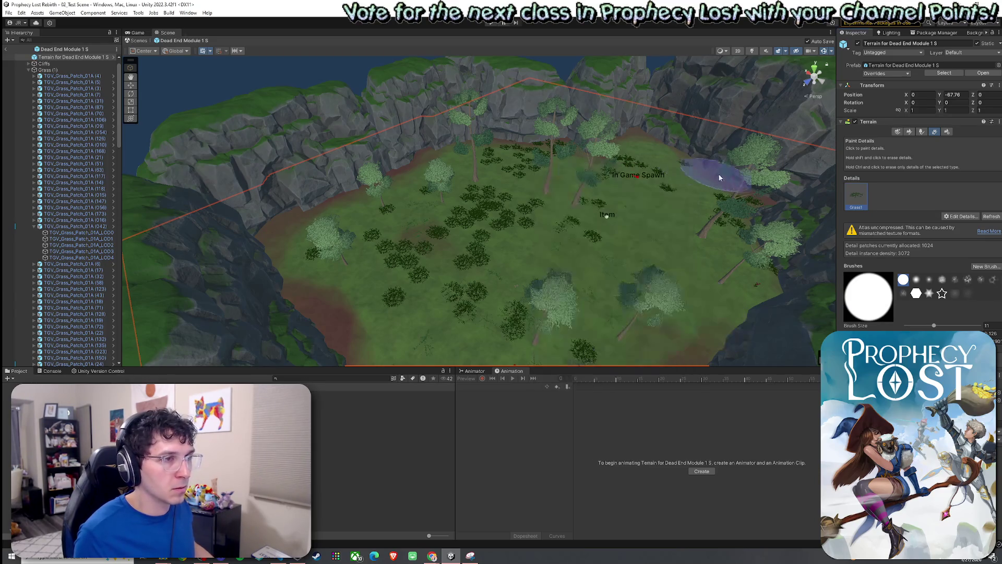
pyautogui.click(947, 216)
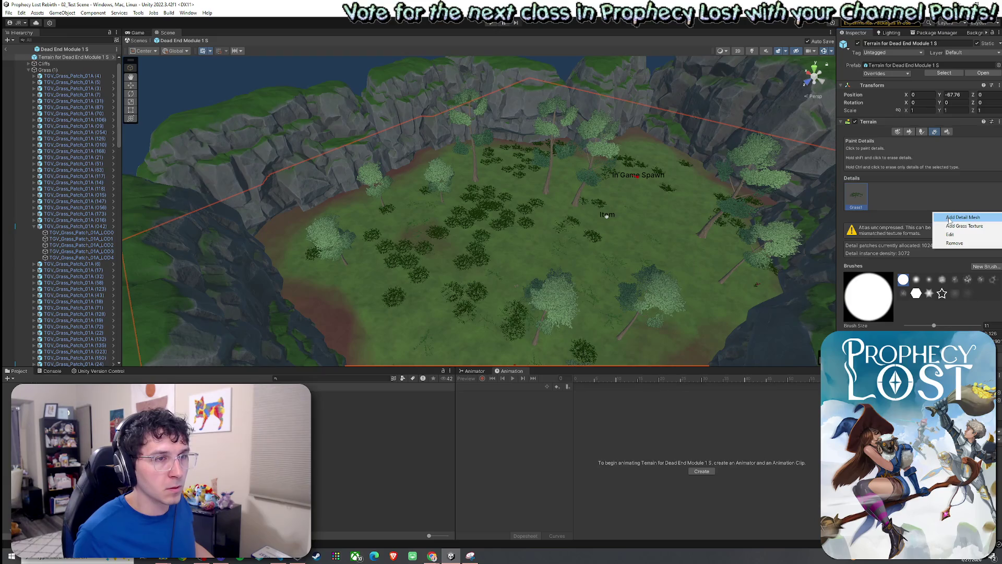
# Add Bush1 as a paintable tree and reduce the brush size to 1.9
pyautogui.click(922, 131)
pyautogui.click(965, 197)
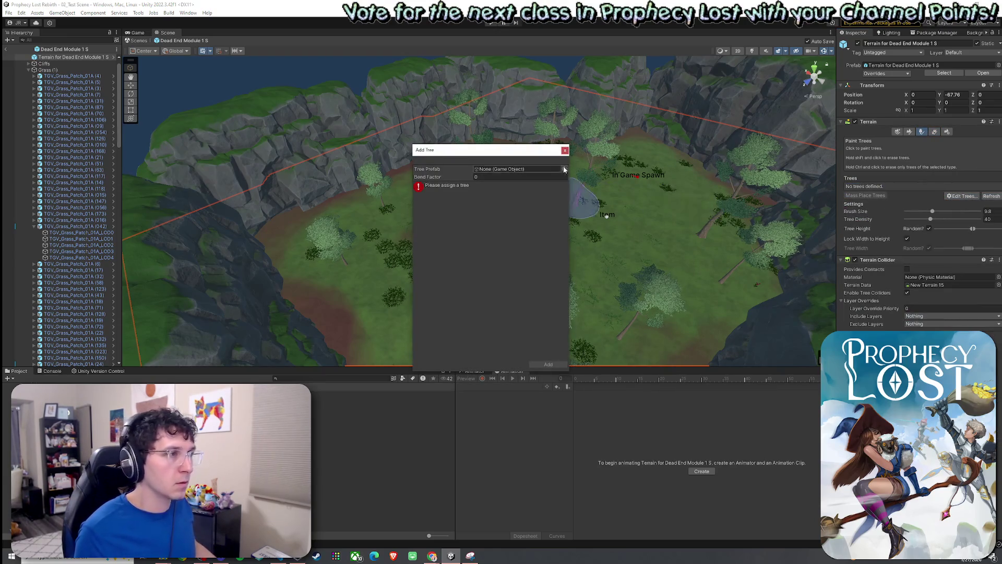
pyautogui.click(564, 169)
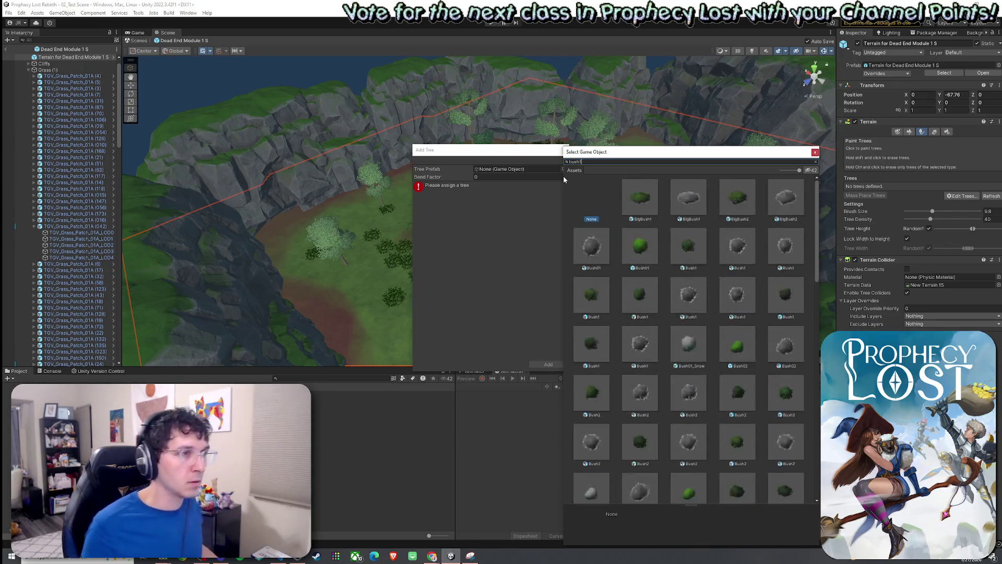
pyautogui.doubleClick(643, 242)
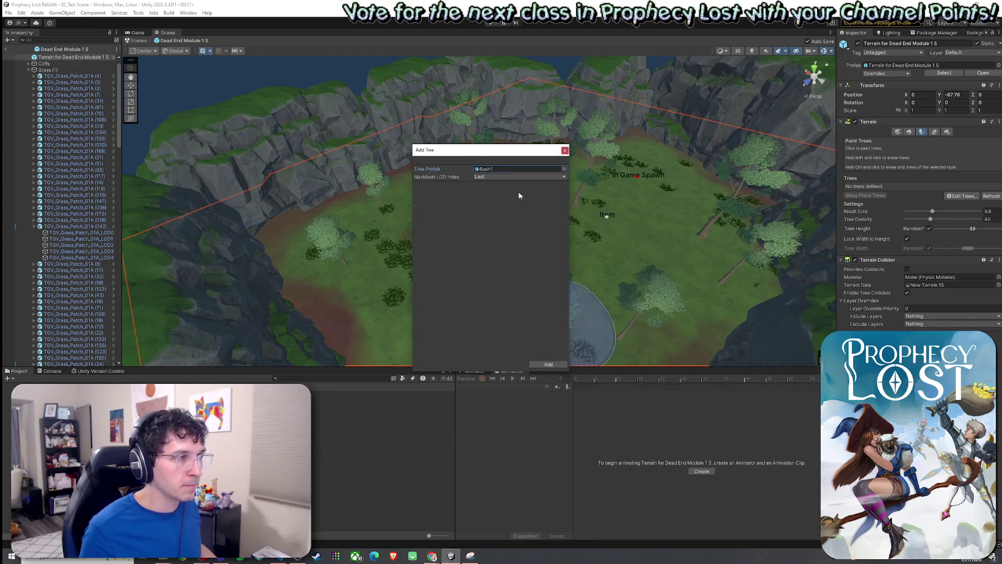
pyautogui.click(547, 365)
pyautogui.scroll(10, 444, 173)
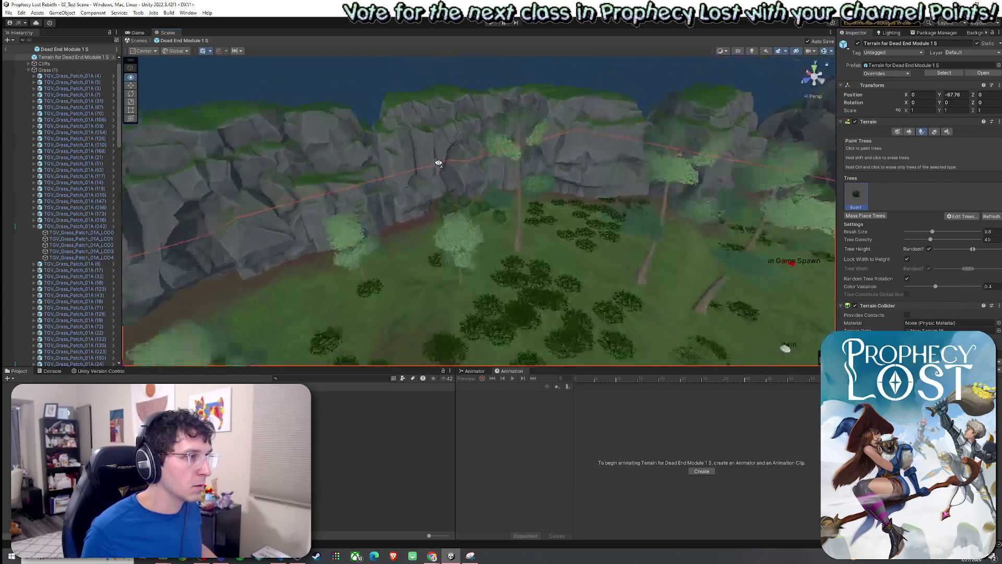
pyautogui.moveTo(932, 231); pyautogui.dragTo(912, 231)
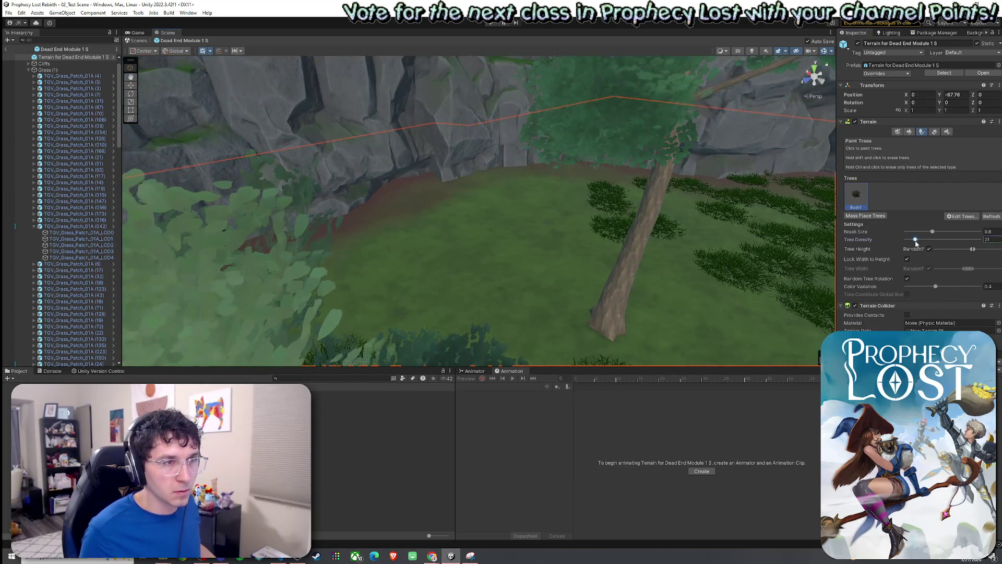
pyautogui.scroll(-5, 521, 196)
pyautogui.moveTo(541, 208)
pyautogui.mouseDown()
pyautogui.moveTo(730, 236)
pyautogui.moveTo(552, 228)
pyautogui.moveTo(528, 208)
pyautogui.moveTo(402, 252)
pyautogui.moveTo(347, 172)
pyautogui.moveTo(465, 173)
pyautogui.moveTo(424, 128)
pyautogui.moveTo(593, 152)
pyautogui.moveTo(463, 169)
pyautogui.moveTo(687, 192)
pyautogui.mouseUp()
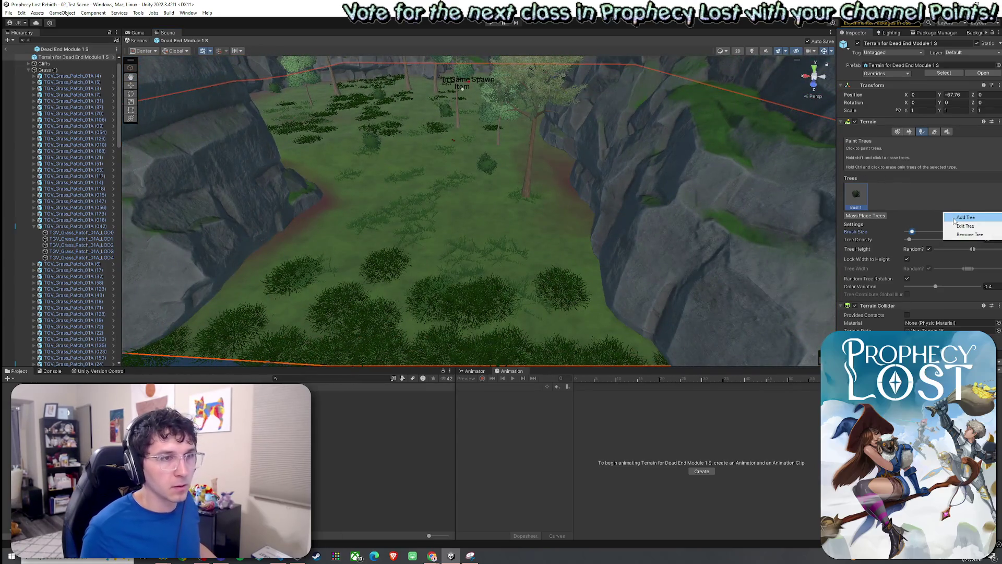
# Add BigBush1 as a second paintable tree prefab
pyautogui.click(966, 217)
pyautogui.click(562, 173)
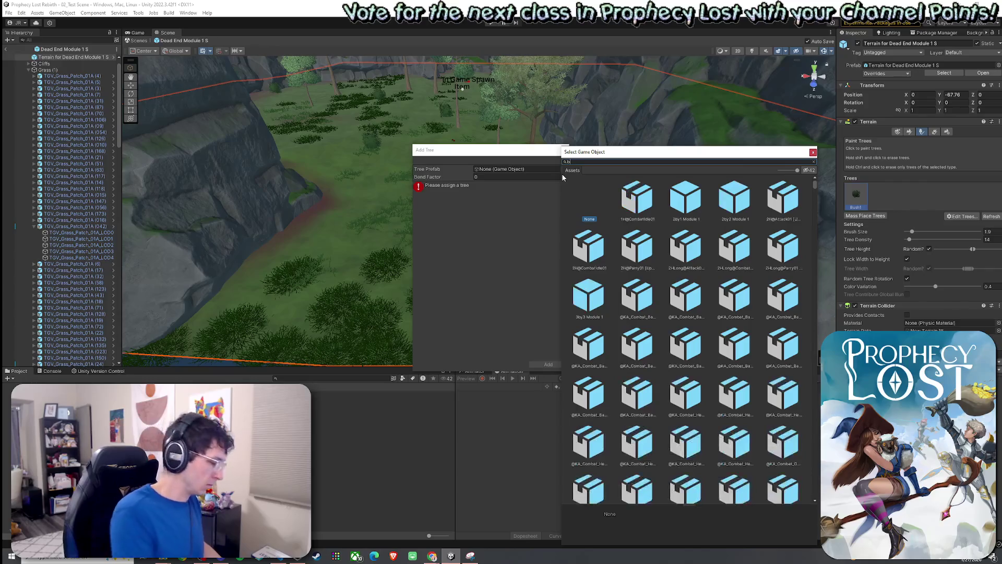
pyautogui.write('big bush')
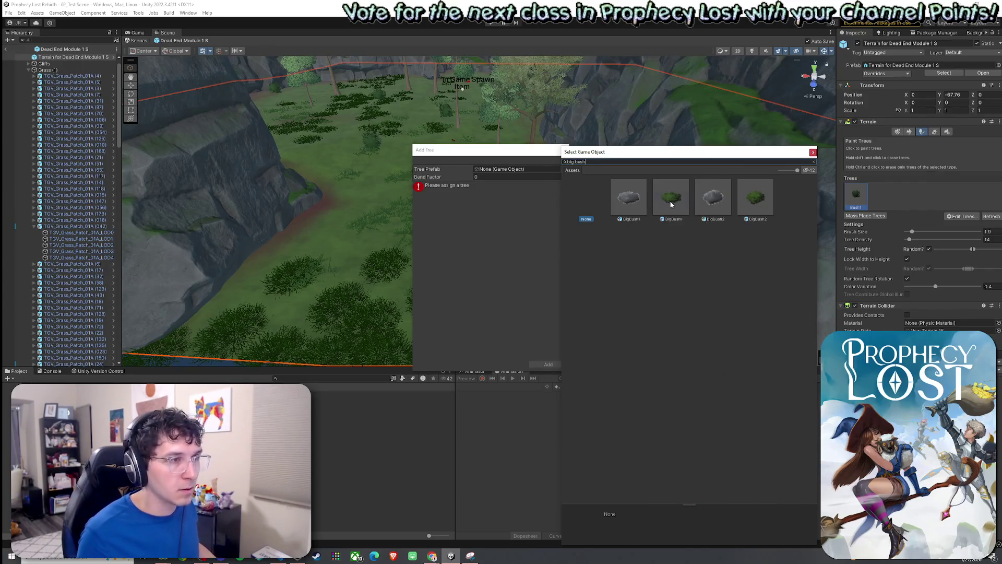
pyautogui.doubleClick(671, 198)
pyautogui.click(549, 364)
pyautogui.scroll(5, 556, 307)
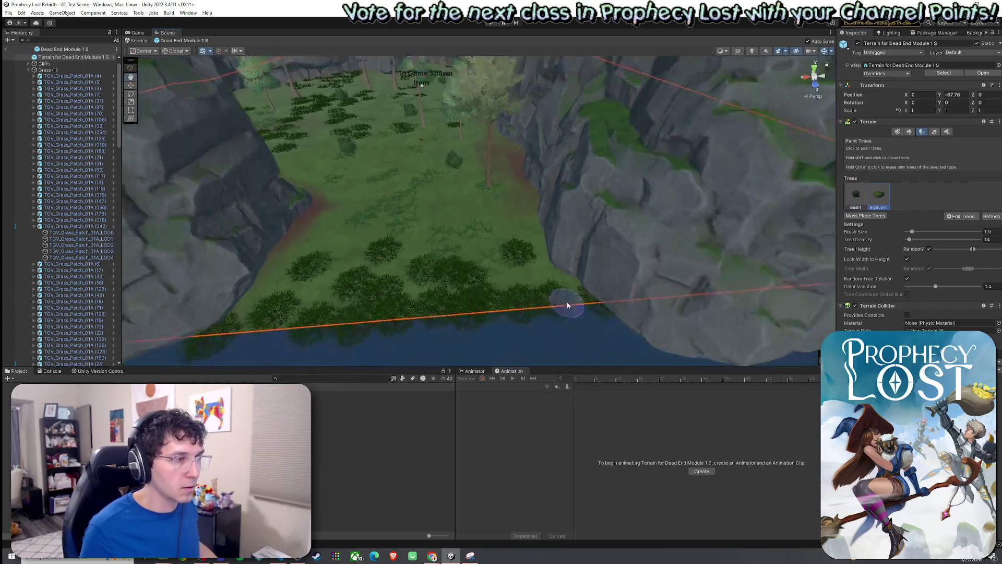
# Paint bush clusters along the shoreline, undoing and redoing strokes until they look right
pyautogui.moveTo(346, 261)
pyautogui.mouseDown()
pyautogui.moveTo(407, 285)
pyautogui.moveTo(414, 278)
pyautogui.moveTo(400, 269)
pyautogui.mouseUp()
pyautogui.hotkey('ctrl', 'z')
pyautogui.click(389, 252)
pyautogui.hotkey('ctrl', 'z')
pyautogui.click(371, 243)
pyautogui.hotkey('ctrl', 'z')
pyautogui.click(372, 238)
pyautogui.moveTo(376, 237); pyautogui.dragTo(489, 264)
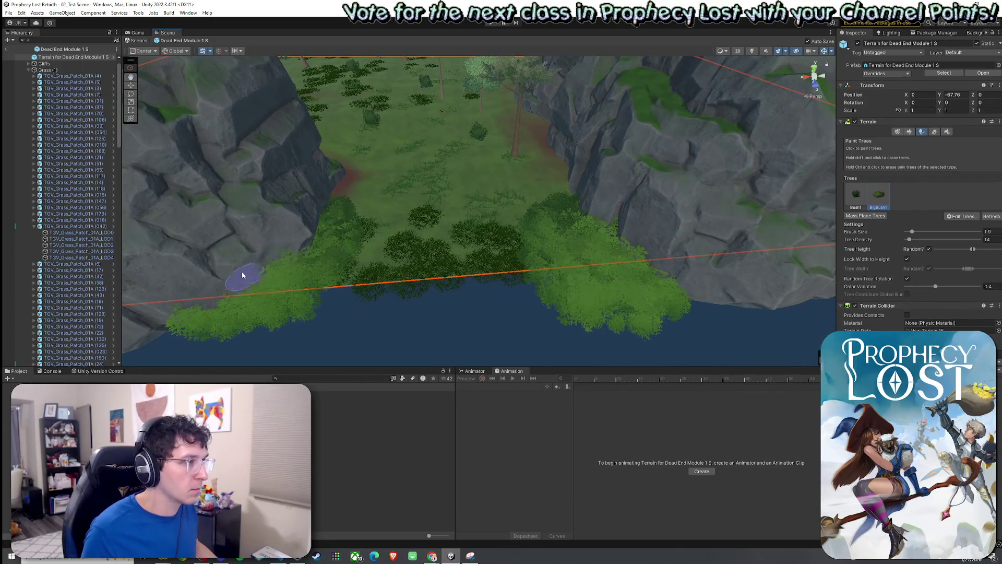
pyautogui.hotkey('ctrl', 'z')
pyautogui.hotkey('ctrl', 'y')
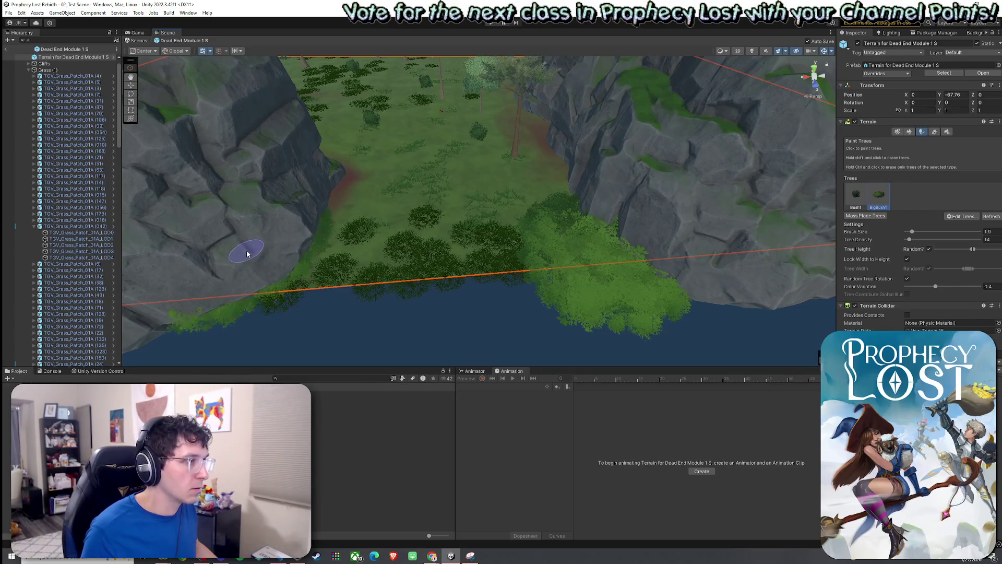
pyautogui.click(277, 251)
# Repaint and erase bush clumps in the grassy field beside the cliff wall
pyautogui.moveTo(280, 246)
pyautogui.mouseDown()
pyautogui.moveTo(358, 257)
pyautogui.moveTo(536, 249)
pyautogui.moveTo(508, 237)
pyautogui.moveTo(808, 265)
pyautogui.moveTo(465, 227)
pyautogui.mouseUp()
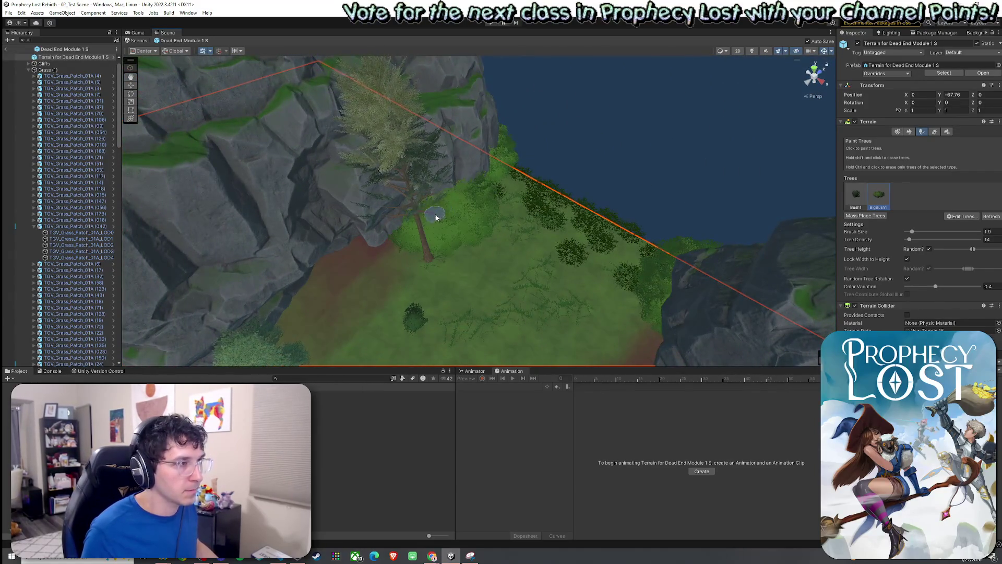
pyautogui.moveTo(411, 200)
pyautogui.mouseDown()
pyautogui.moveTo(593, 233)
pyautogui.moveTo(553, 244)
pyautogui.moveTo(657, 217)
pyautogui.moveTo(557, 197)
pyautogui.moveTo(611, 197)
pyautogui.moveTo(578, 187)
pyautogui.moveTo(629, 206)
pyautogui.moveTo(504, 163)
pyautogui.mouseUp()
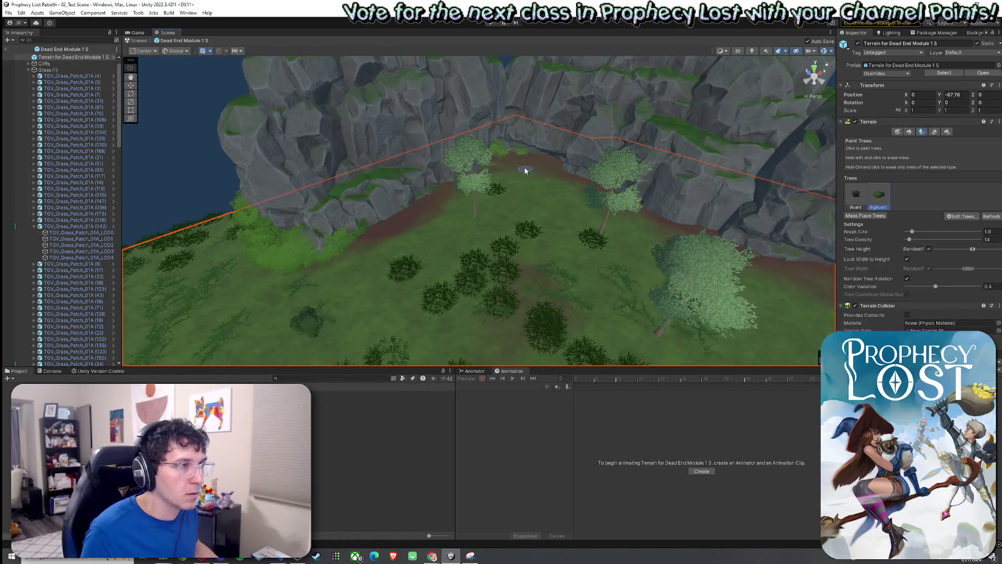
pyautogui.moveTo(503, 154)
pyautogui.mouseDown()
pyautogui.moveTo(542, 163)
pyautogui.moveTo(575, 209)
pyautogui.moveTo(477, 202)
pyautogui.moveTo(442, 211)
pyautogui.moveTo(476, 217)
pyautogui.mouseUp()
pyautogui.click(437, 187)
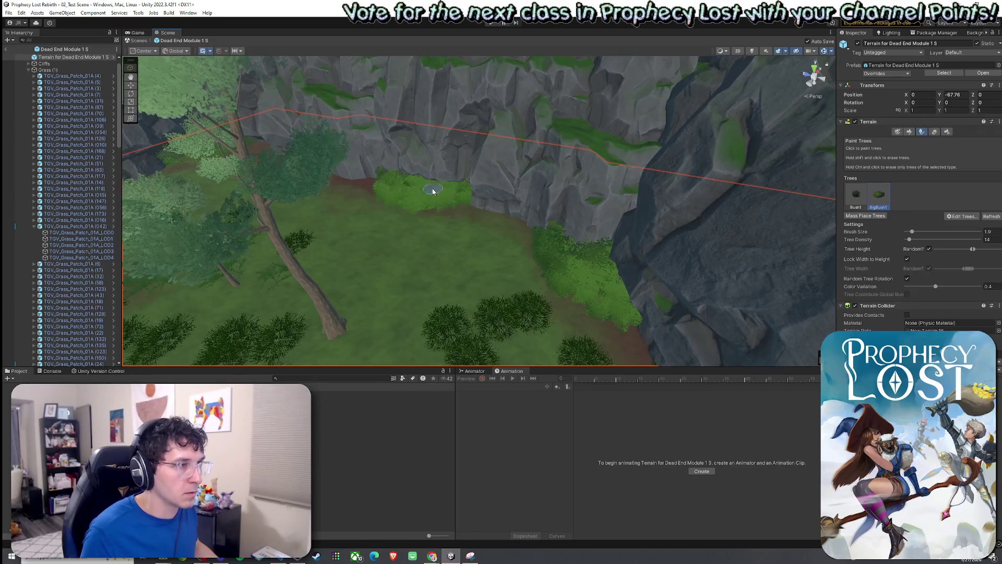
pyautogui.keyDown('shift'); pyautogui.click(433, 184); pyautogui.keyUp('shift')
pyautogui.moveTo(456, 187)
pyautogui.mouseDown()
pyautogui.moveTo(574, 233)
pyautogui.moveTo(525, 225)
pyautogui.moveTo(571, 208)
pyautogui.moveTo(561, 191)
pyautogui.mouseUp()
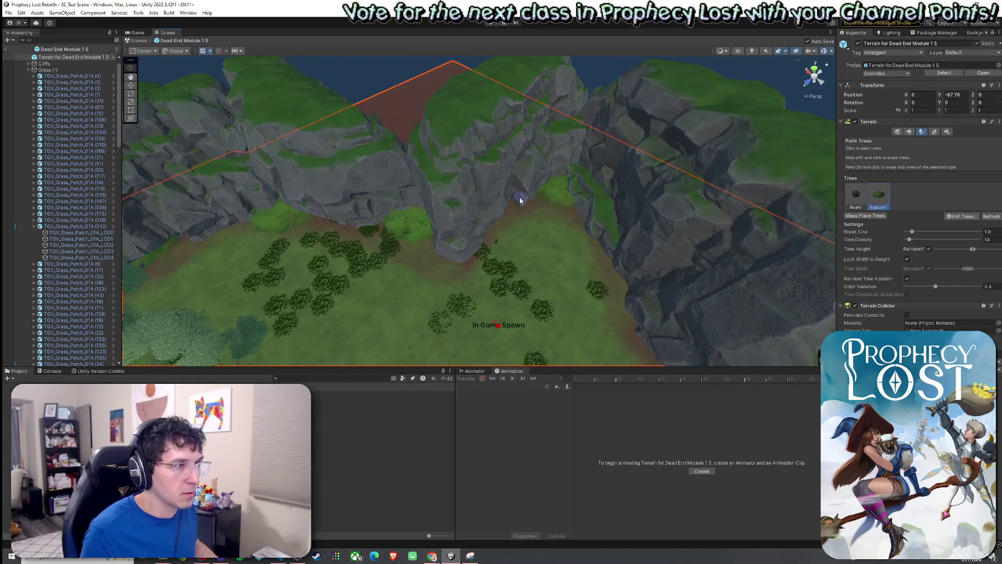
pyautogui.moveTo(496, 213)
pyautogui.mouseDown()
pyautogui.moveTo(629, 226)
pyautogui.moveTo(536, 205)
pyautogui.mouseUp()
pyautogui.moveTo(601, 209)
pyautogui.mouseDown()
pyautogui.moveTo(586, 242)
pyautogui.moveTo(664, 221)
pyautogui.moveTo(707, 188)
pyautogui.moveTo(687, 190)
pyautogui.moveTo(705, 213)
pyautogui.moveTo(750, 219)
pyautogui.moveTo(934, 136)
pyautogui.mouseUp()
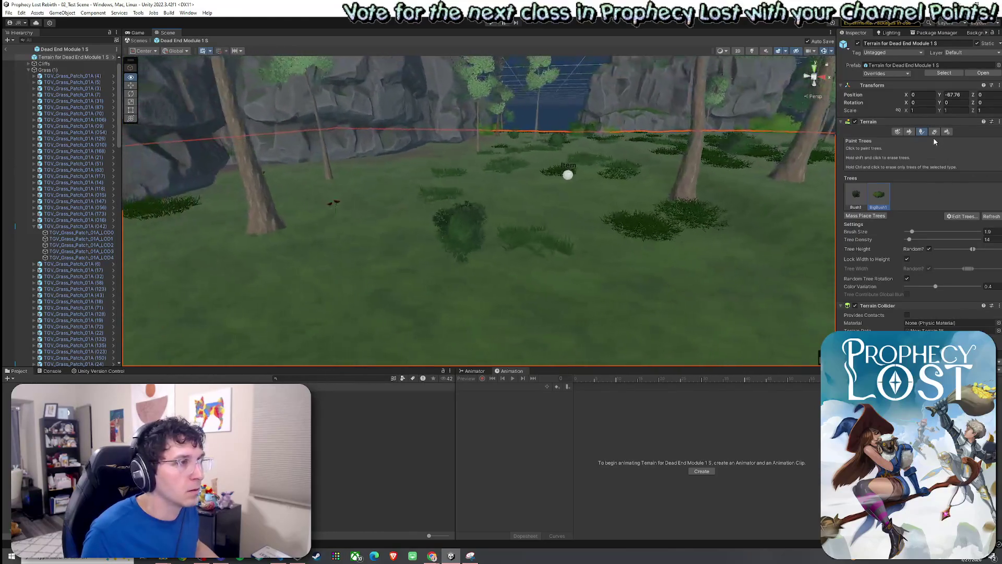
# Search the Project for cliff assets, filter to Prefab, and inspect Cliff1 and IslandCliff1
pyautogui.press('f')
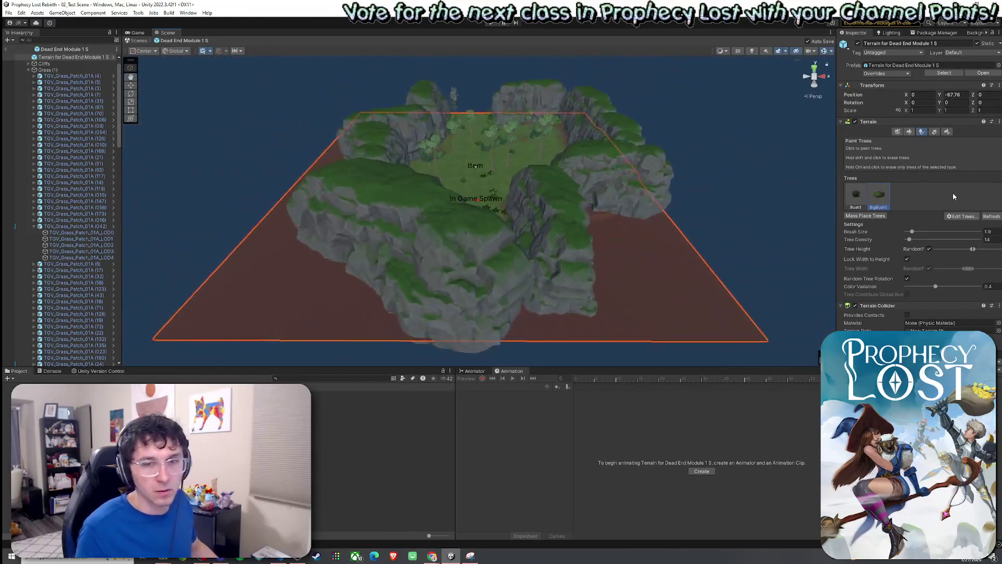
pyautogui.click(8, 12)
pyautogui.click(248, 174)
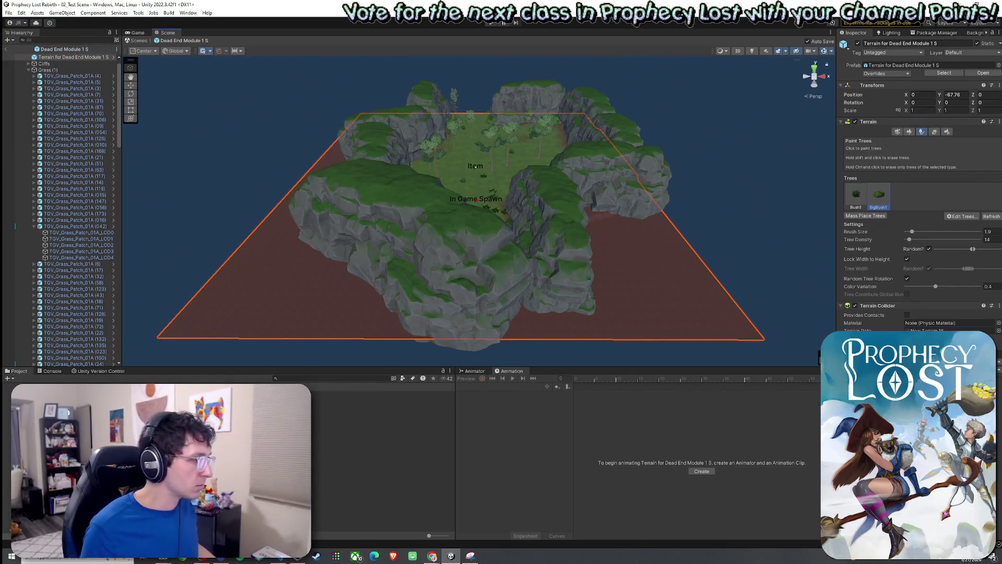
pyautogui.write('liff1 t:ComputeShader')
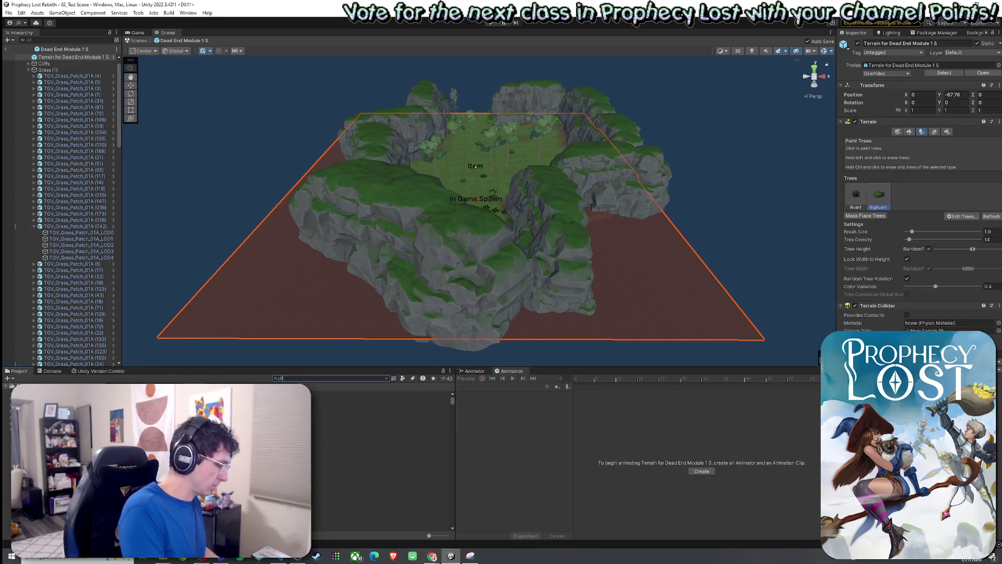
pyautogui.click(401, 379)
pyautogui.click(418, 452)
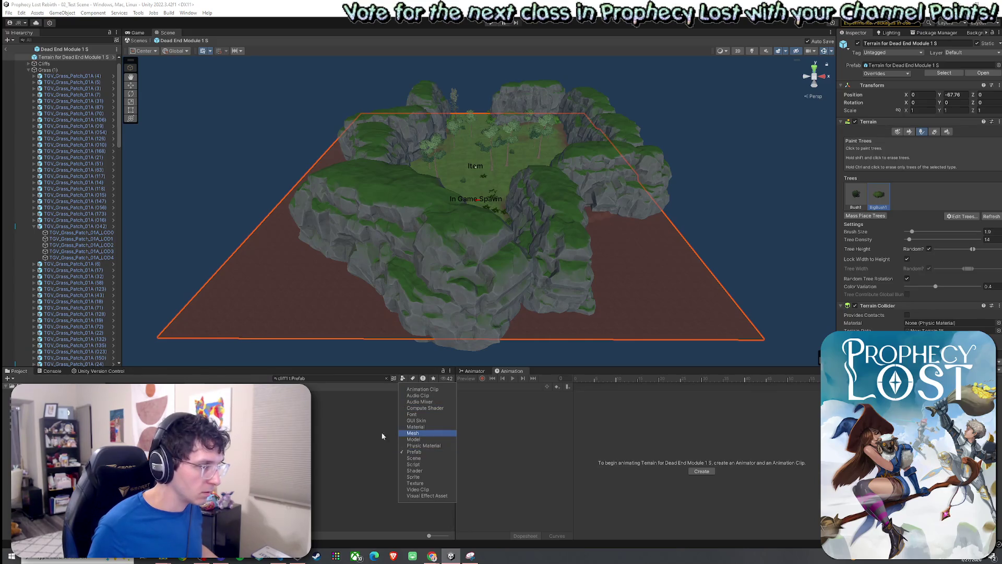
pyautogui.click(397, 438)
pyautogui.click(365, 394)
pyautogui.press('Down')
pyautogui.press('Down')
pyautogui.press('Down')
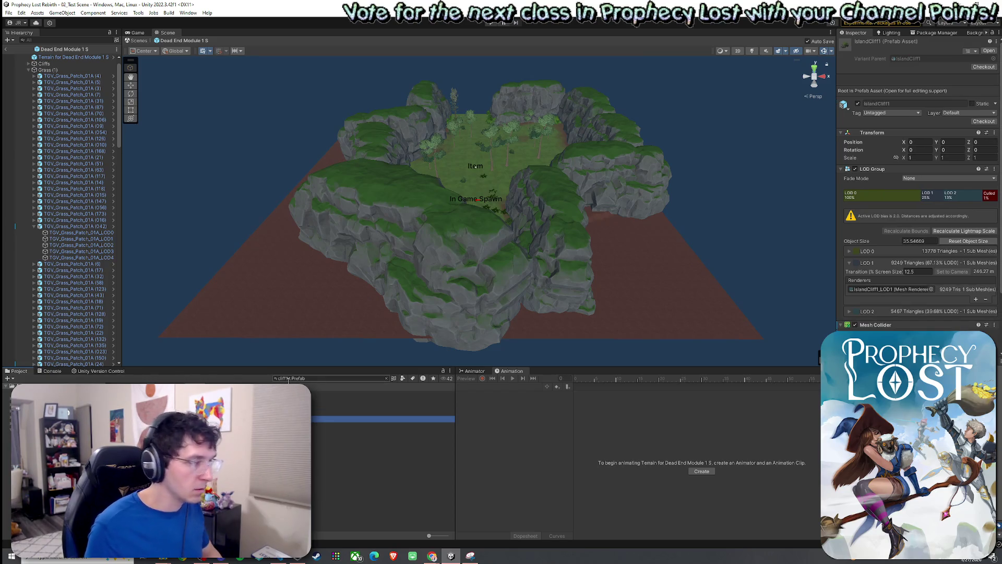
pyautogui.press('Up')
pyautogui.press('Up')
pyautogui.press('Up')
# Place Cliff1 in the scene, scale it to about 1.6, move it over a gap, and save
pyautogui.moveTo(365, 394)
pyautogui.mouseDown()
pyautogui.moveTo(302, 296)
pyautogui.moveTo(266, 297)
pyautogui.moveTo(289, 264)
pyautogui.moveTo(255, 250)
pyautogui.moveTo(251, 236)
pyautogui.mouseUp()
pyautogui.press('r')
pyautogui.moveTo(336, 276)
pyautogui.mouseDown()
pyautogui.moveTo(157, 250)
pyautogui.moveTo(321, 267)
pyautogui.mouseUp()
pyautogui.moveTo(394, 214); pyautogui.dragTo(360, 222)
pyautogui.press('r')
pyautogui.scroll(-3, 333, 268)
pyautogui.moveTo(380, 273)
pyautogui.mouseDown()
pyautogui.moveTo(417, 251)
pyautogui.moveTo(492, 298)
pyautogui.moveTo(459, 232)
pyautogui.moveTo(442, 222)
pyautogui.mouseUp()
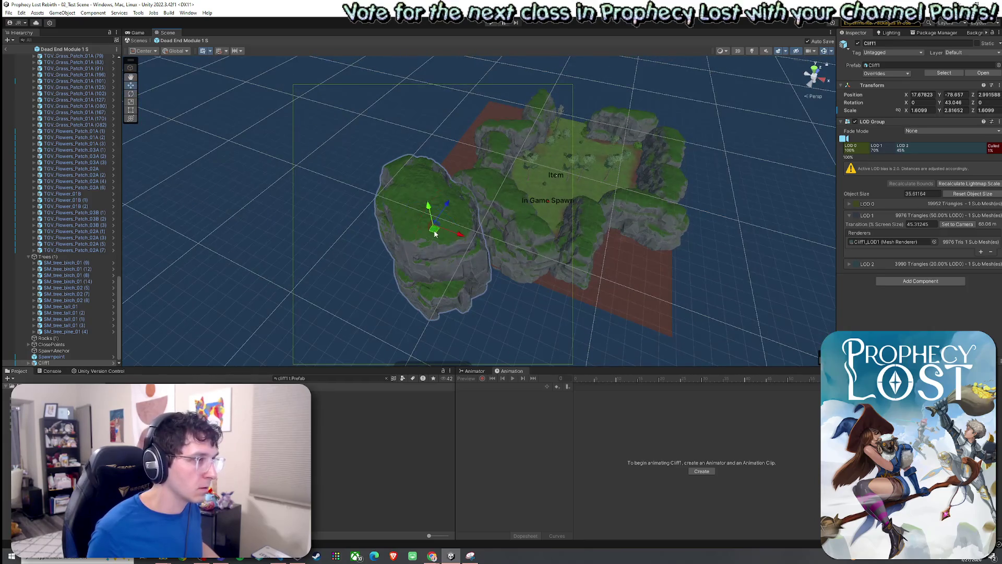
pyautogui.hotkey('ctrl', 's')
pyautogui.moveTo(488, 263); pyautogui.dragTo(365, 251)
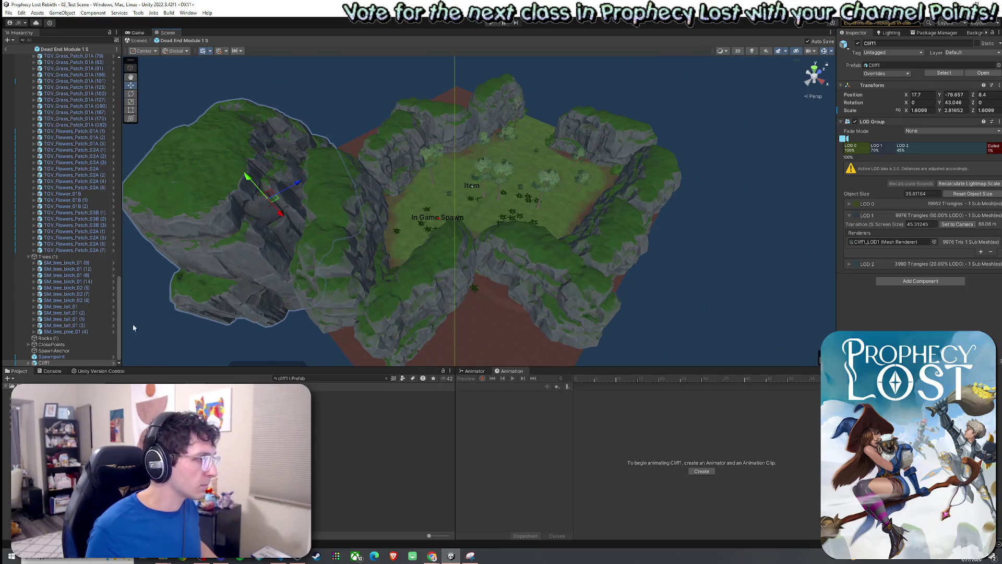
# Move the cliff to another edge, narrow its width, and fit it over the gap
pyautogui.moveTo(273, 198)
pyautogui.mouseDown()
pyautogui.moveTo(399, 287)
pyautogui.moveTo(459, 300)
pyautogui.moveTo(534, 274)
pyautogui.moveTo(501, 245)
pyautogui.moveTo(661, 268)
pyautogui.mouseUp()
pyautogui.press('r')
pyautogui.moveTo(490, 249)
pyautogui.mouseDown()
pyautogui.moveTo(490, 286)
pyautogui.moveTo(477, 286)
pyautogui.moveTo(495, 288)
pyautogui.moveTo(688, 258)
pyautogui.moveTo(734, 238)
pyautogui.moveTo(720, 240)
pyautogui.mouseUp()
pyautogui.moveTo(519, 179)
pyautogui.mouseDown()
pyautogui.moveTo(510, 190)
pyautogui.moveTo(526, 236)
pyautogui.moveTo(552, 251)
pyautogui.moveTo(707, 212)
pyautogui.moveTo(510, 250)
pyautogui.moveTo(454, 251)
pyautogui.moveTo(633, 222)
pyautogui.mouseUp()
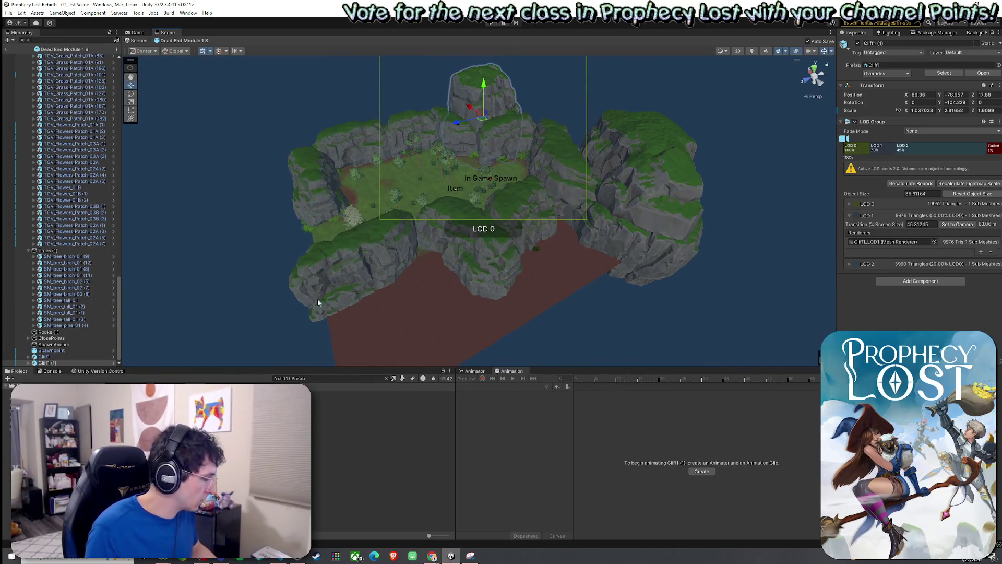
# Duplicate the cliff and nudge the copy into place at the lower left
pyautogui.hotkey('ctrl', 'd')
pyautogui.moveTo(488, 126)
pyautogui.mouseDown()
pyautogui.moveTo(449, 180)
pyautogui.moveTo(393, 307)
pyautogui.moveTo(366, 316)
pyautogui.mouseUp()
pyautogui.moveTo(432, 297)
pyautogui.mouseDown()
pyautogui.moveTo(656, 306)
pyautogui.moveTo(488, 286)
pyautogui.moveTo(527, 258)
pyautogui.moveTo(504, 266)
pyautogui.moveTo(529, 283)
pyautogui.moveTo(520, 279)
pyautogui.mouseUp()
pyautogui.press('e')
pyautogui.press('w')
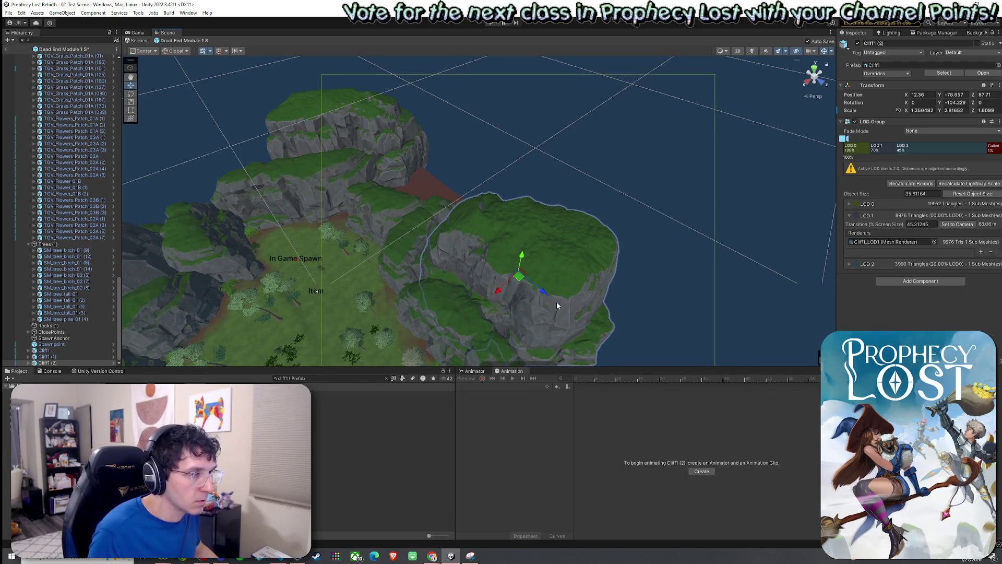
pyautogui.press('f')
pyautogui.scroll(3, 580, 319)
pyautogui.moveTo(483, 173)
pyautogui.mouseDown()
pyautogui.moveTo(500, 206)
pyautogui.moveTo(490, 230)
pyautogui.moveTo(629, 158)
pyautogui.moveTo(597, 125)
pyautogui.moveTo(577, 123)
pyautogui.moveTo(197, 119)
pyautogui.moveTo(186, 152)
pyautogui.moveTo(217, 193)
pyautogui.moveTo(306, 210)
pyautogui.mouseUp()
# Duplicate the original Cliff1 again, move it to another gap, shorten it, and save
pyautogui.click(568, 175)
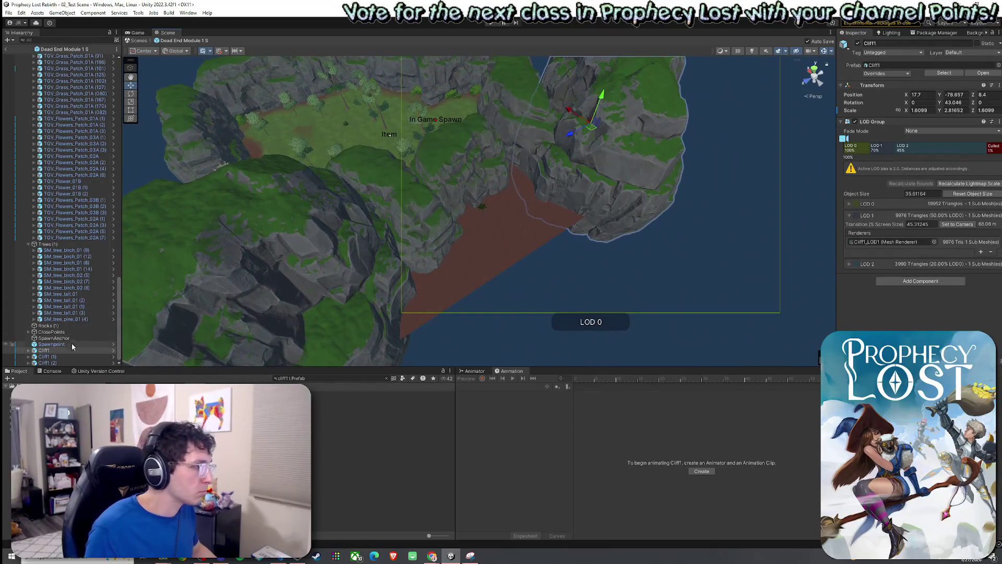
pyautogui.hotkey('ctrl', 'd')
pyautogui.press('f')
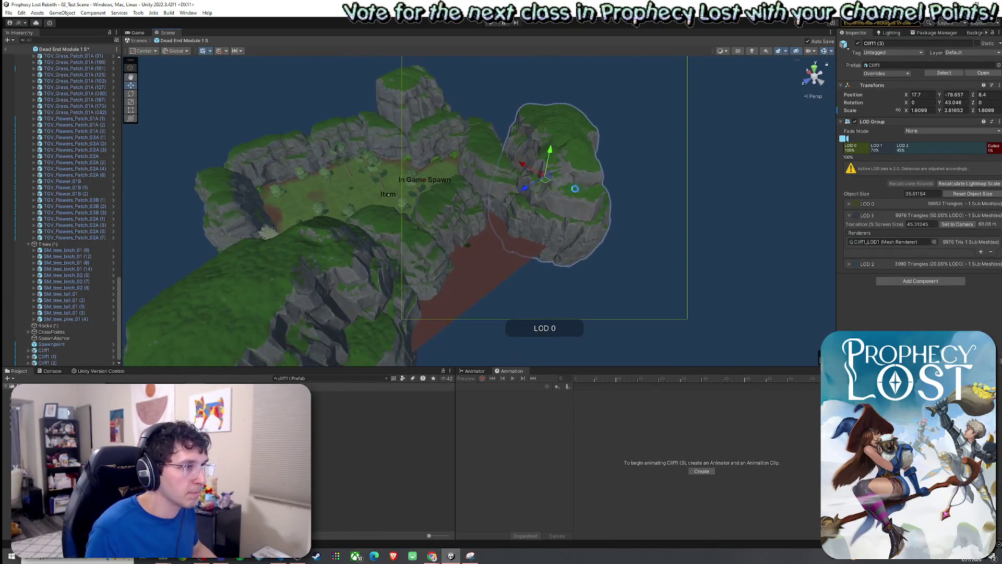
pyautogui.moveTo(547, 187)
pyautogui.mouseDown()
pyautogui.moveTo(525, 226)
pyautogui.moveTo(429, 279)
pyautogui.moveTo(512, 282)
pyautogui.moveTo(542, 298)
pyautogui.moveTo(532, 242)
pyautogui.moveTo(571, 235)
pyautogui.moveTo(537, 224)
pyautogui.moveTo(535, 261)
pyautogui.moveTo(586, 224)
pyautogui.moveTo(734, 155)
pyautogui.mouseUp()
pyautogui.press('e')
pyautogui.press('w')
pyautogui.hotkey('ctrl', 's')
pyautogui.moveTo(458, 186)
pyautogui.mouseDown()
pyautogui.moveTo(461, 221)
pyautogui.moveTo(486, 218)
pyautogui.mouseUp()
pyautogui.moveTo(557, 208)
pyautogui.keyDown('alt'); pyautogui.mouseDown()
pyautogui.moveTo(581, 209)
pyautogui.moveTo(188, 205)
pyautogui.moveTo(184, 217)
pyautogui.moveTo(665, 288)
pyautogui.moveTo(547, 286)
pyautogui.mouseUp(); pyautogui.keyUp('alt')
pyautogui.scroll(-10, 485, 256)
pyautogui.click(8, 12)
pyautogui.click(8, 12)
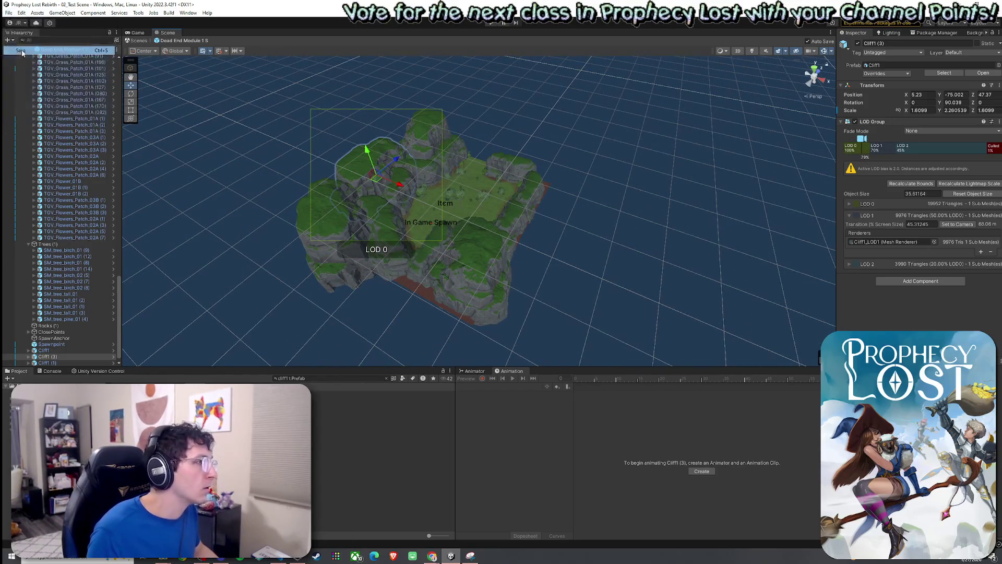
# Clear the asset search, leave prefab editing for the main scene and select the Procedural Generation folder
pyautogui.click(389, 379)
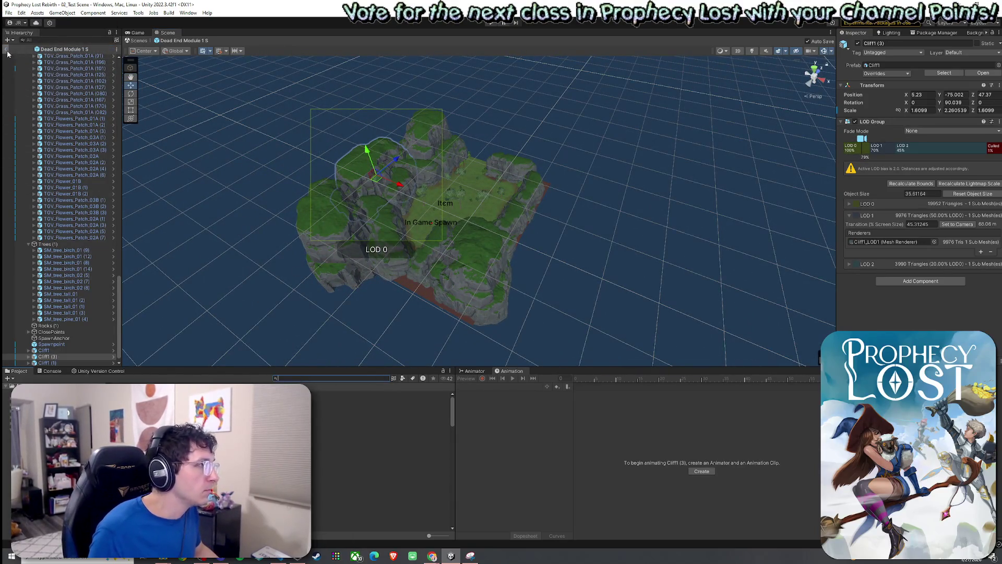
pyautogui.click(7, 51)
pyautogui.click(8, 13)
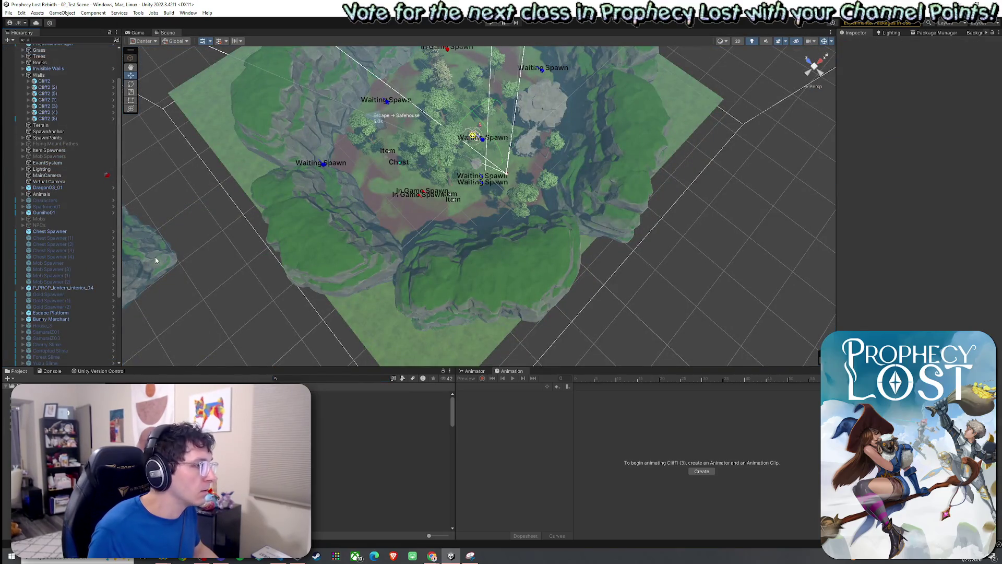
pyautogui.scroll(-3, 224, 460)
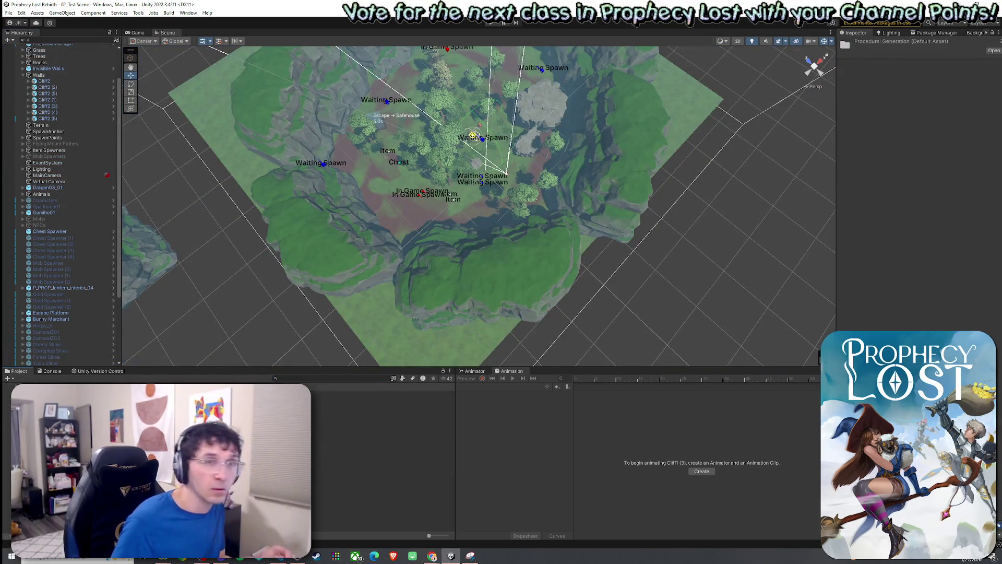
pyautogui.click(156, 444)
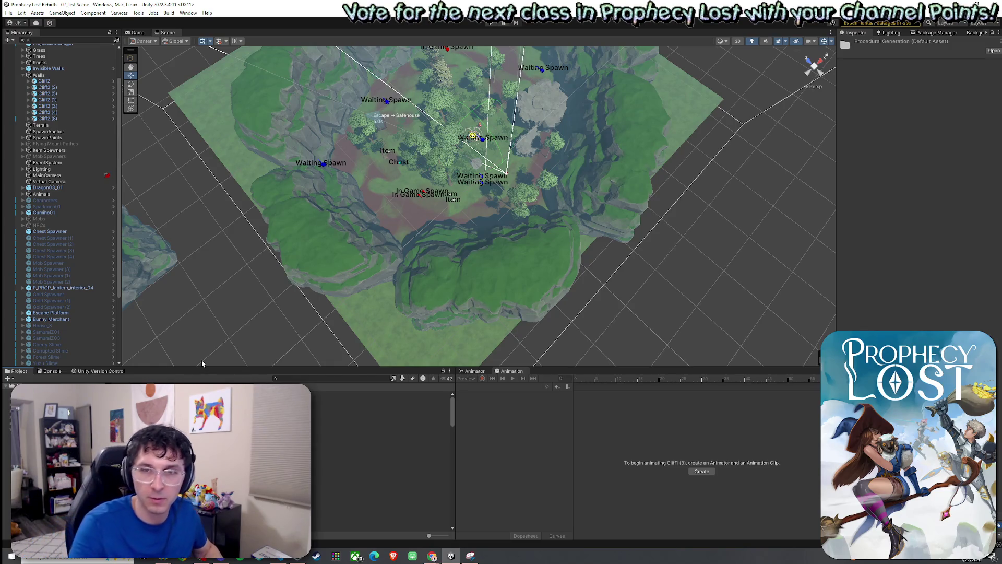
pyautogui.moveTo(192, 317)
pyautogui.mouseDown()
pyautogui.moveTo(327, 234)
pyautogui.moveTo(320, 248)
pyautogui.moveTo(353, 273)
pyautogui.mouseUp()
# Open the Scenes folder, select the 03_Foothills scene asset, then pick 05_Forest_Procedural
pyautogui.click(9, 12)
pyautogui.click(136, 9)
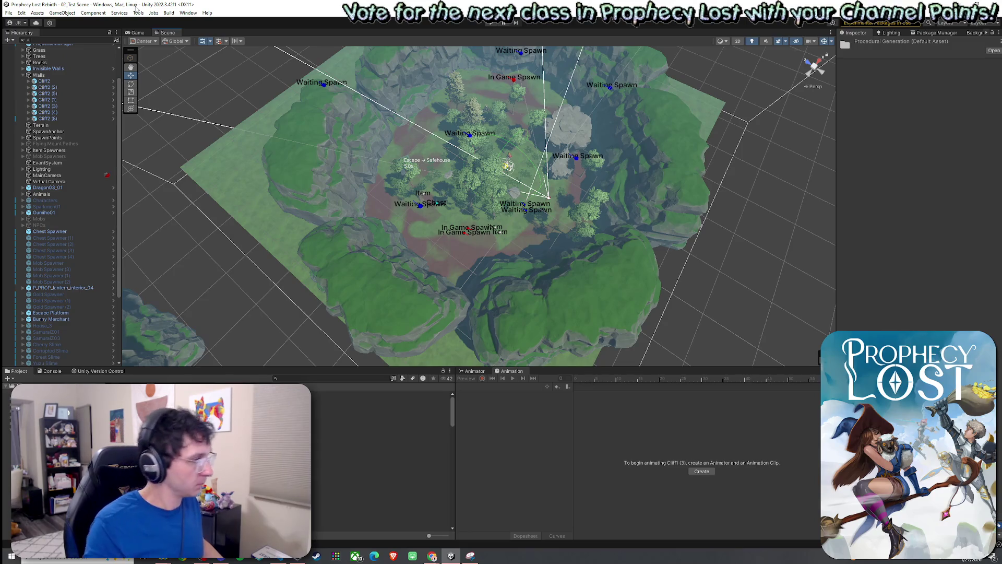
pyautogui.scroll(-2, 381, 459)
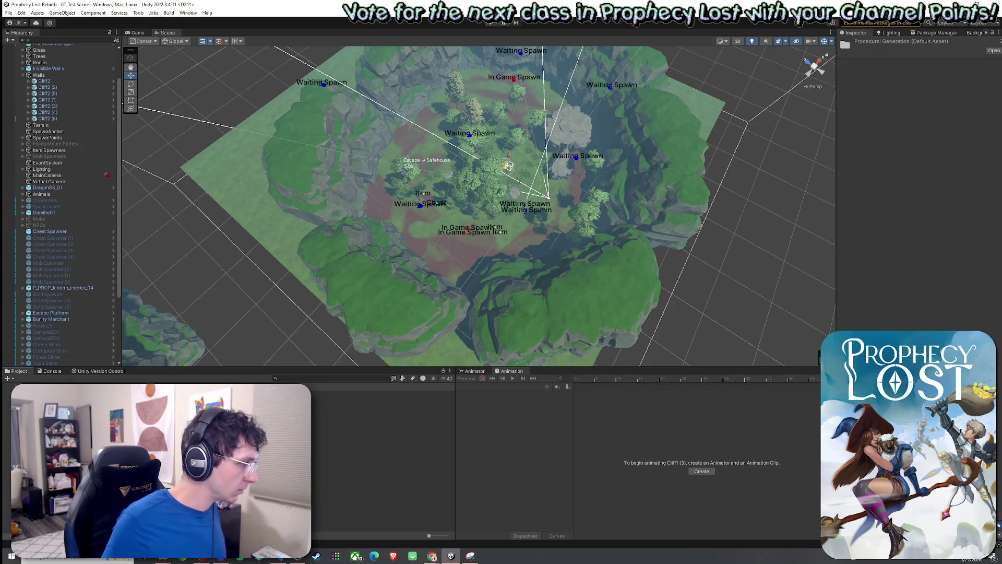
pyautogui.scroll(-3, 381, 459)
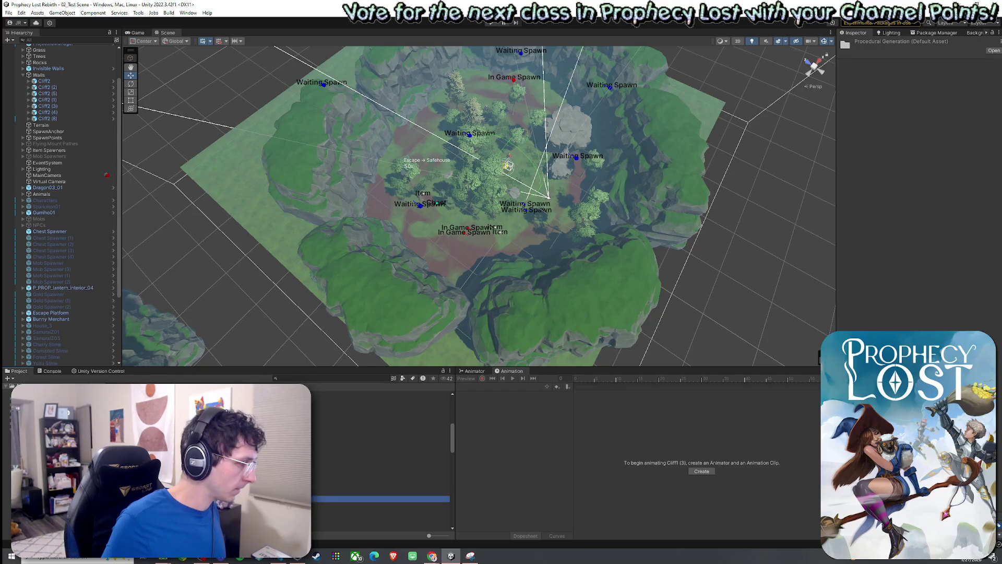
pyautogui.click(382, 489)
pyautogui.press('Left')
pyautogui.press('Left')
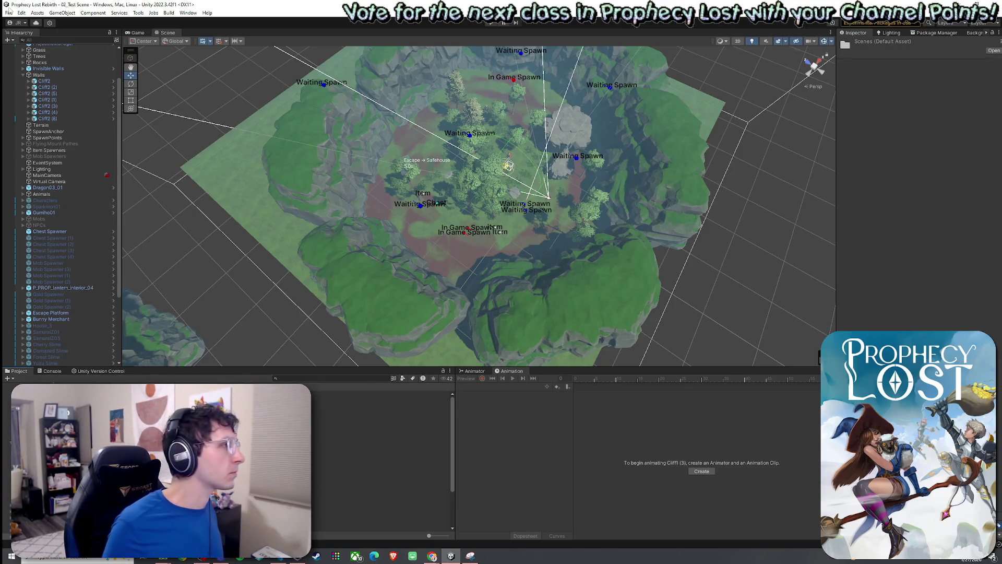
pyautogui.click(8, 12)
pyautogui.press('Escape')
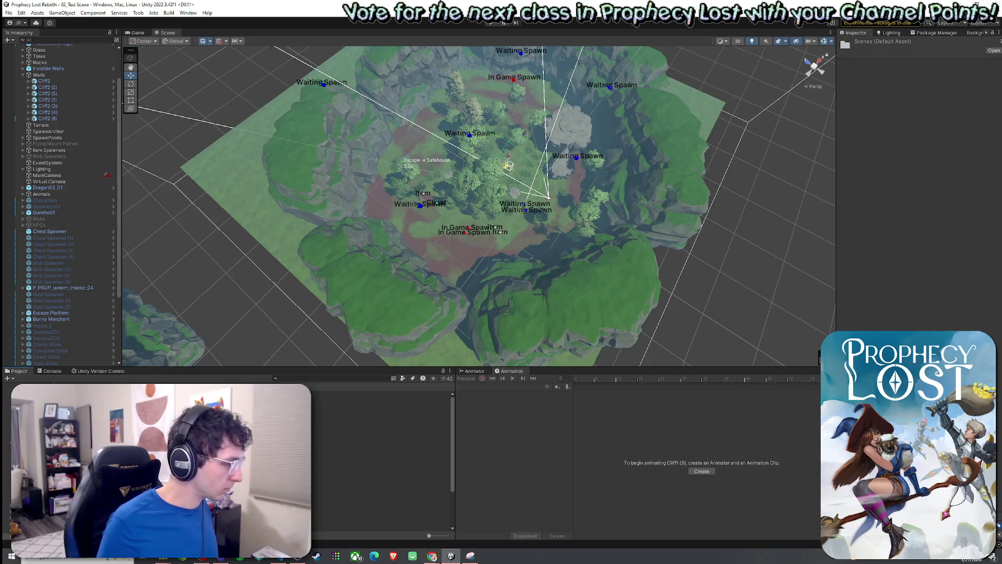
pyautogui.click(382, 457)
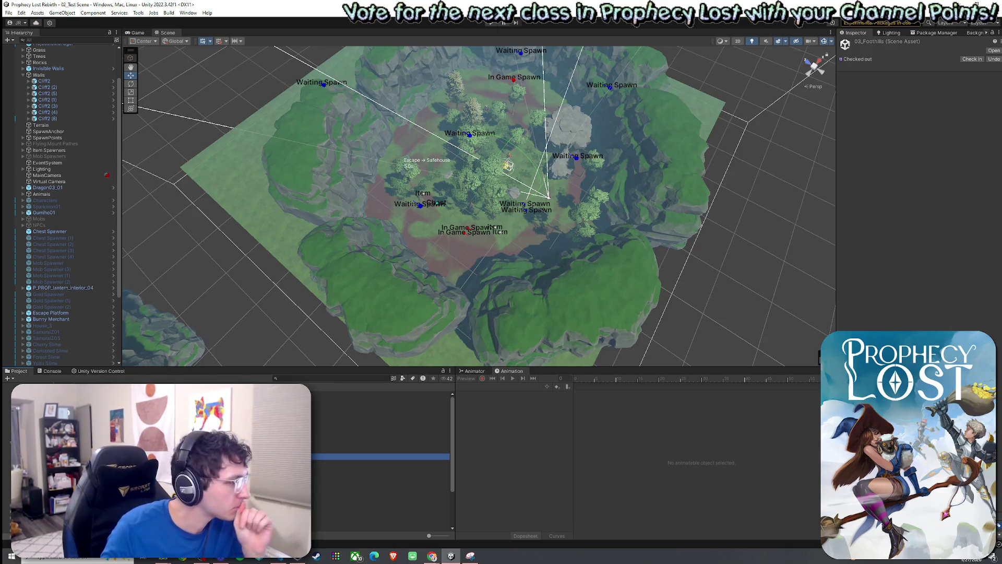
pyautogui.click(381, 469)
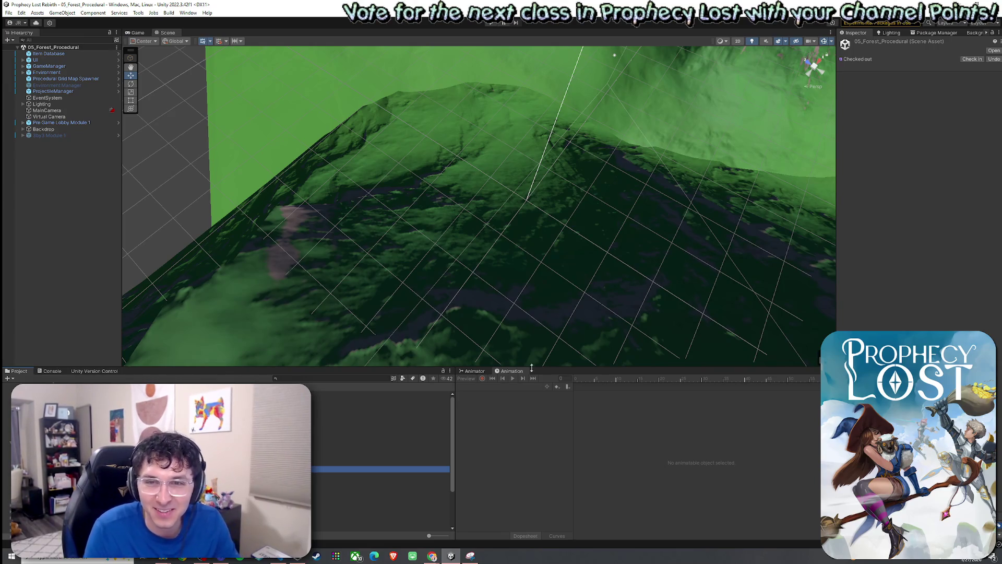
# Orbit the Scene view down over the 05_Forest_Procedural grid, then show the Game view
pyautogui.moveTo(575, 324)
pyautogui.mouseDown()
pyautogui.moveTo(622, 275)
pyautogui.moveTo(483, 233)
pyautogui.moveTo(328, 217)
pyautogui.moveTo(119, 132)
pyautogui.mouseUp()
pyautogui.moveTo(209, 130)
pyautogui.mouseDown()
pyautogui.moveTo(208, 172)
pyautogui.moveTo(293, 193)
pyautogui.mouseUp()
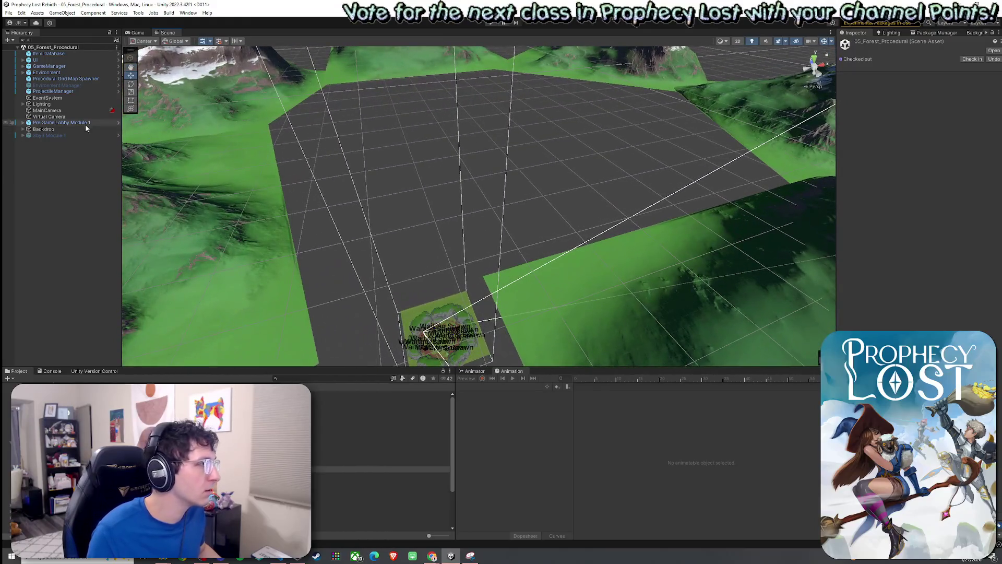
pyautogui.click(8, 13)
pyautogui.press('Escape')
pyautogui.moveTo(439, 175); pyautogui.dragTo(423, 187)
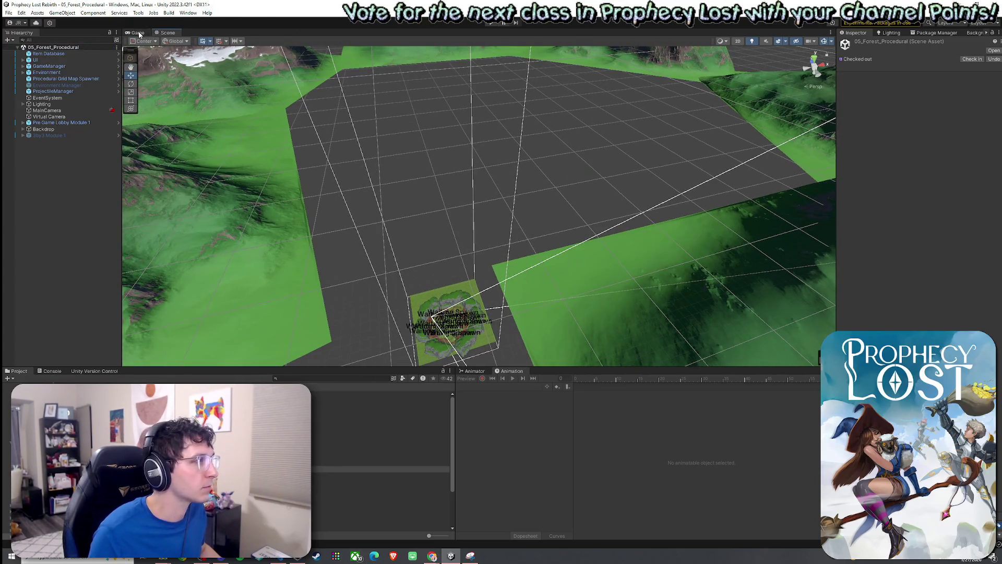
pyautogui.click(137, 33)
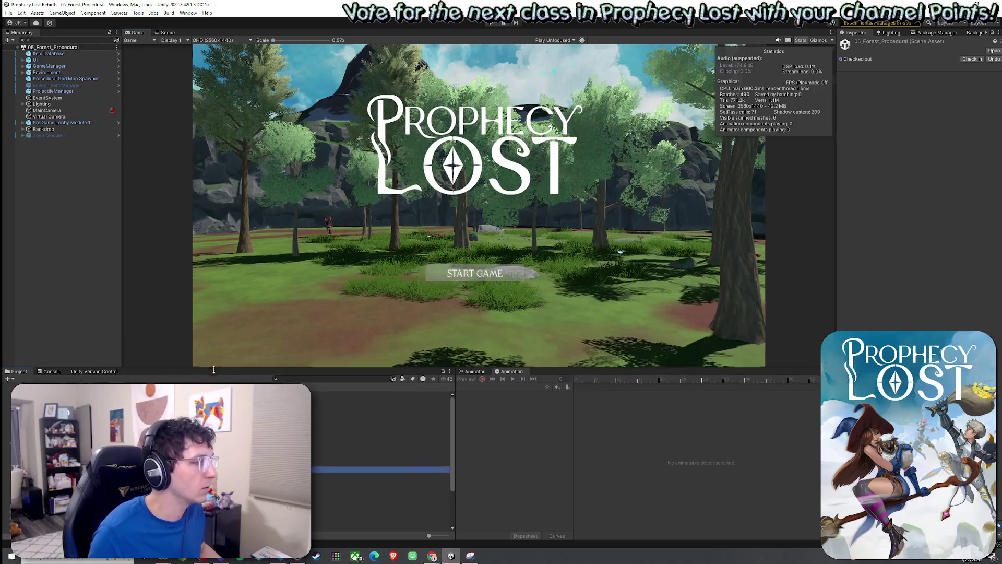
# Make the Game view taller, enter Play mode and click START GAME on the title screen
pyautogui.moveTo(213, 368); pyautogui.dragTo(214, 445)
pyautogui.click(138, 12)
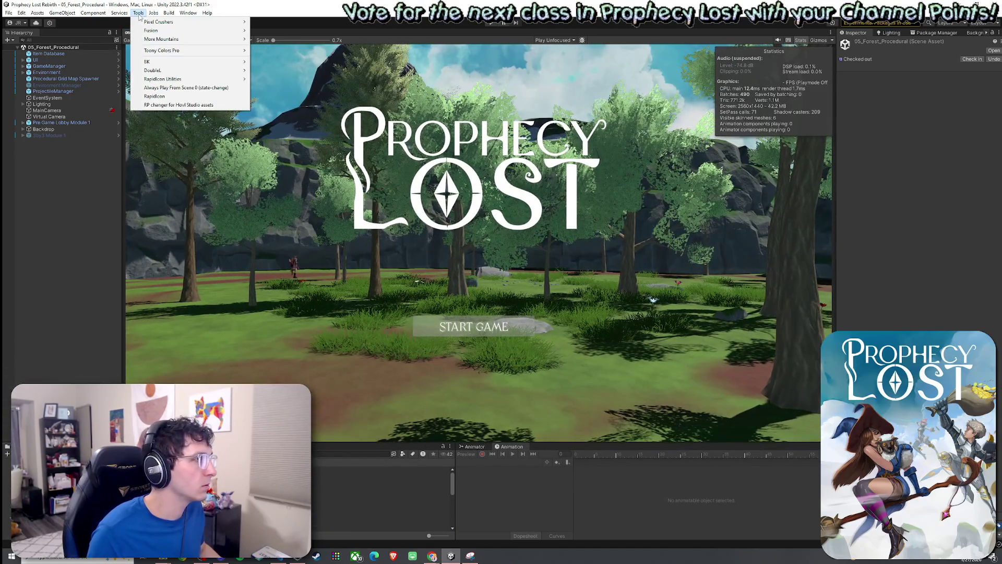
pyautogui.press('Escape')
pyautogui.hotkey('ctrl', 'p')
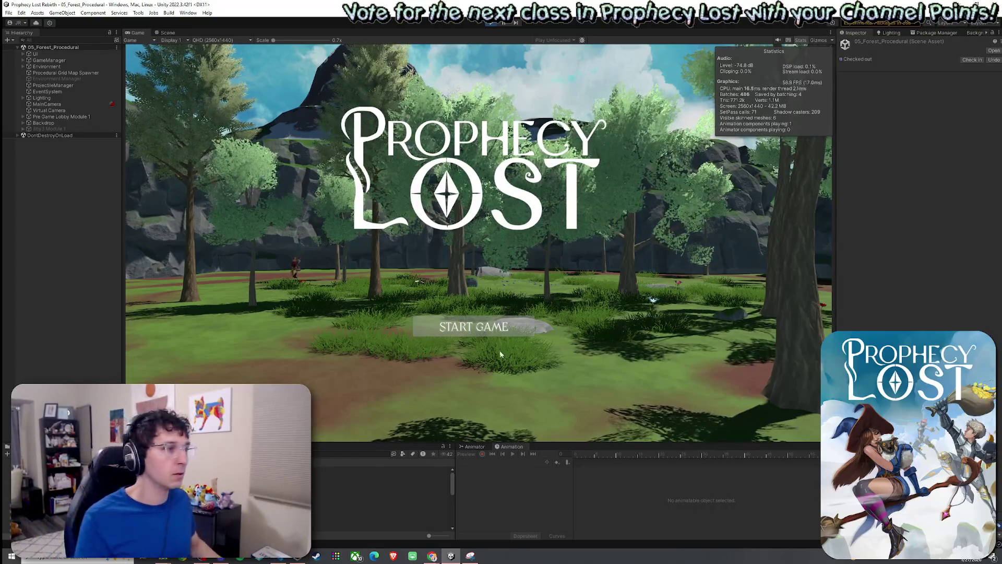
pyautogui.click(477, 326)
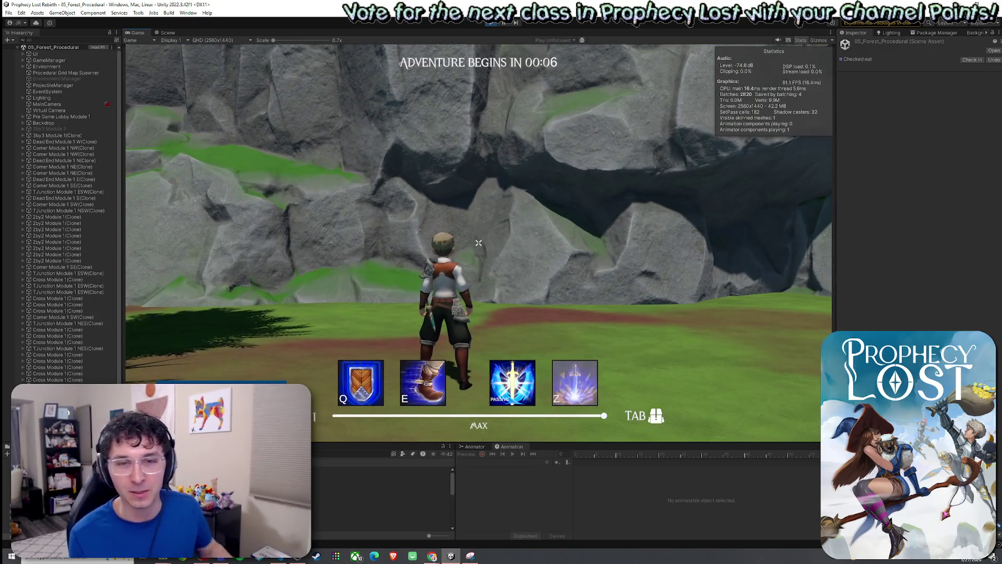
# Playtest by running through the forest clearing with W, jumping and dashing with E
pyautogui.moveTo(479, 243)
pyautogui.press('w')
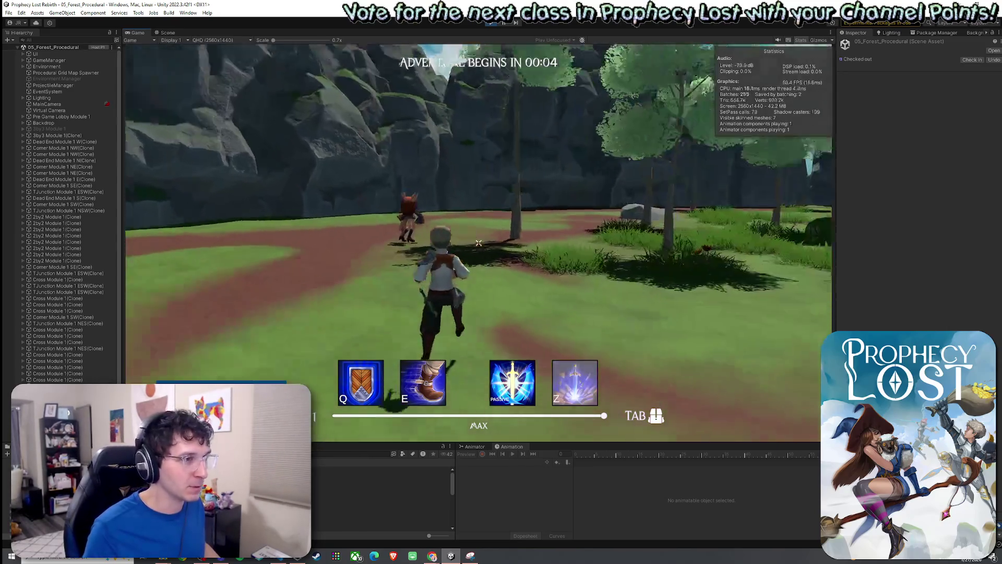
pyautogui.press('w')
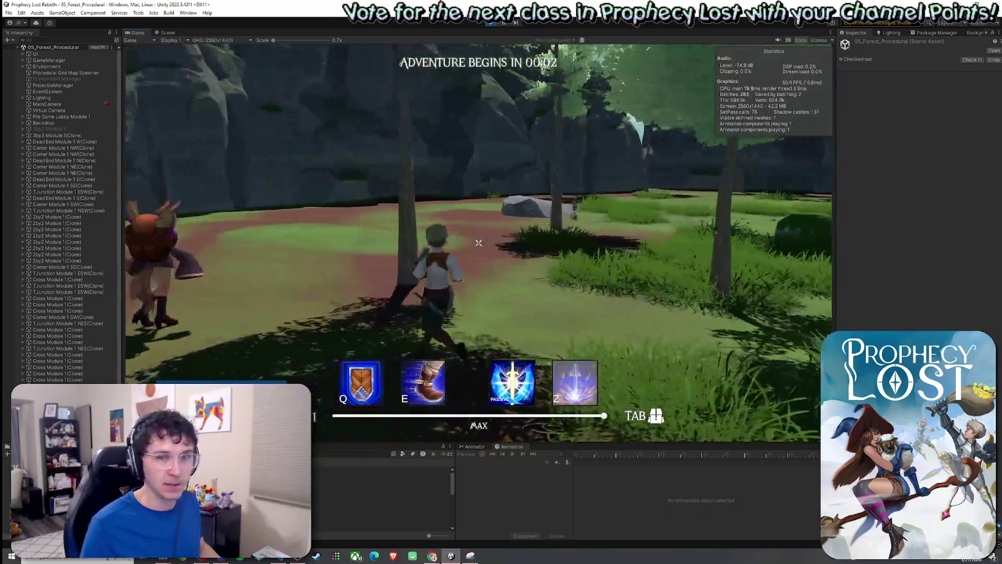
pyautogui.press('w')
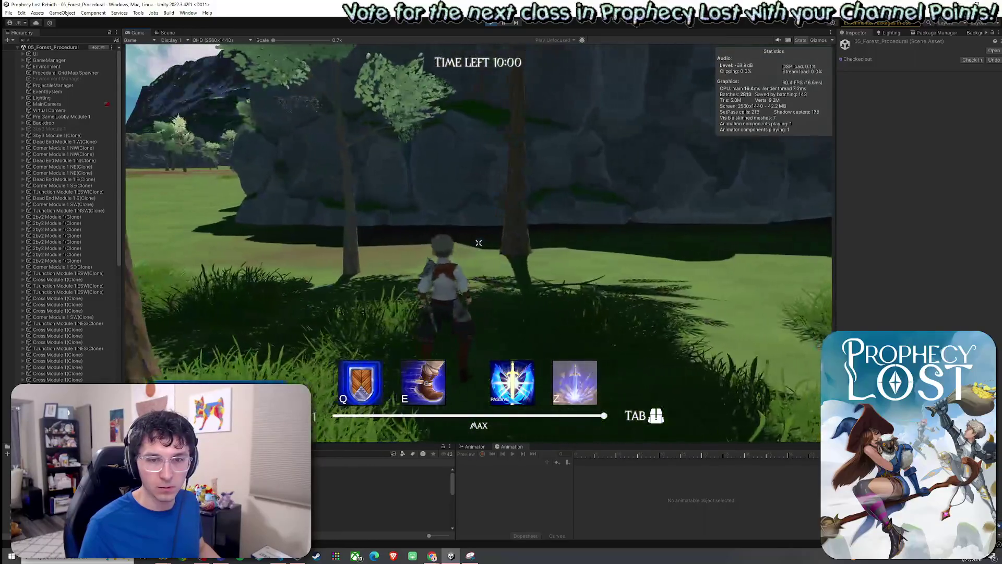
pyautogui.press('w')
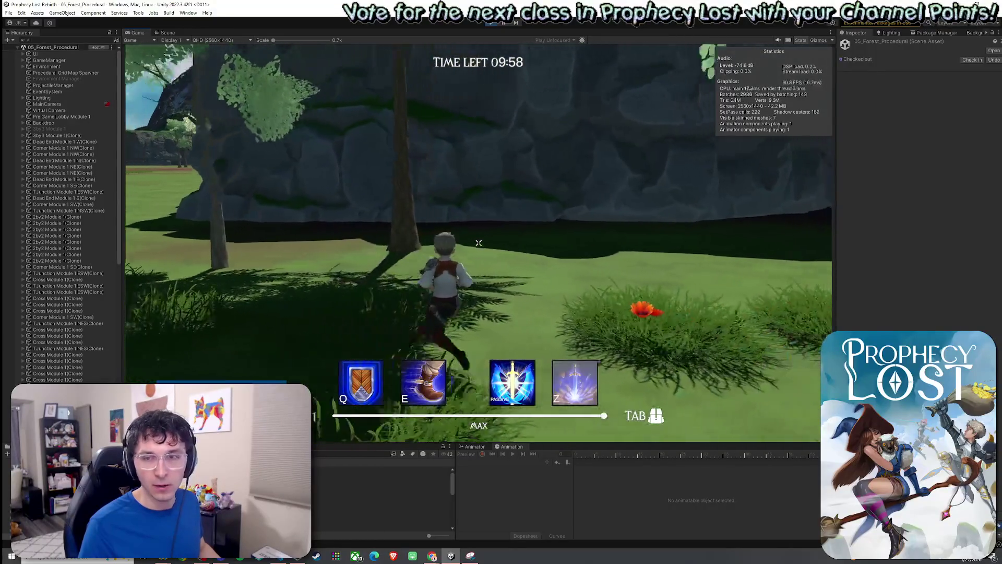
pyautogui.press('w')
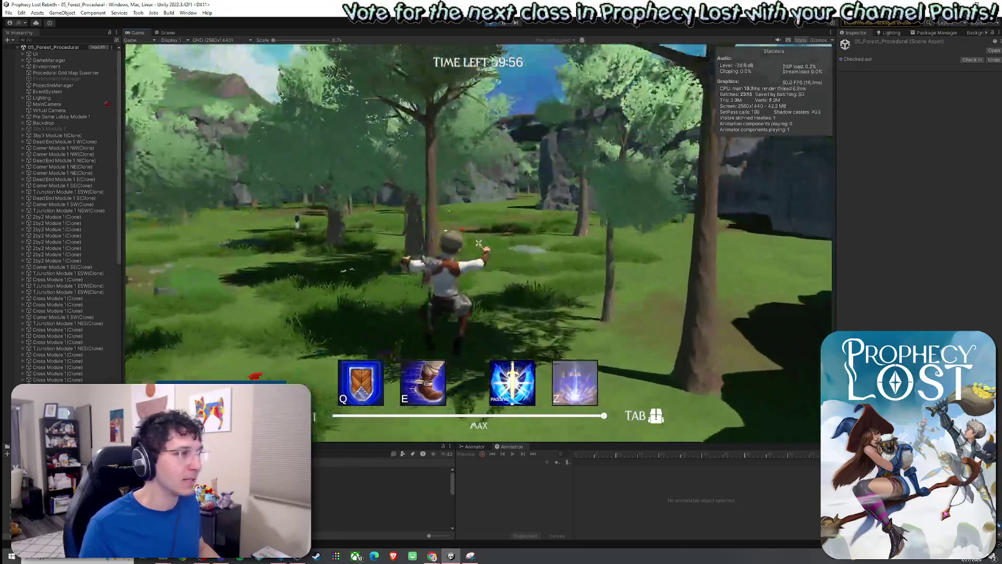
pyautogui.press('w')
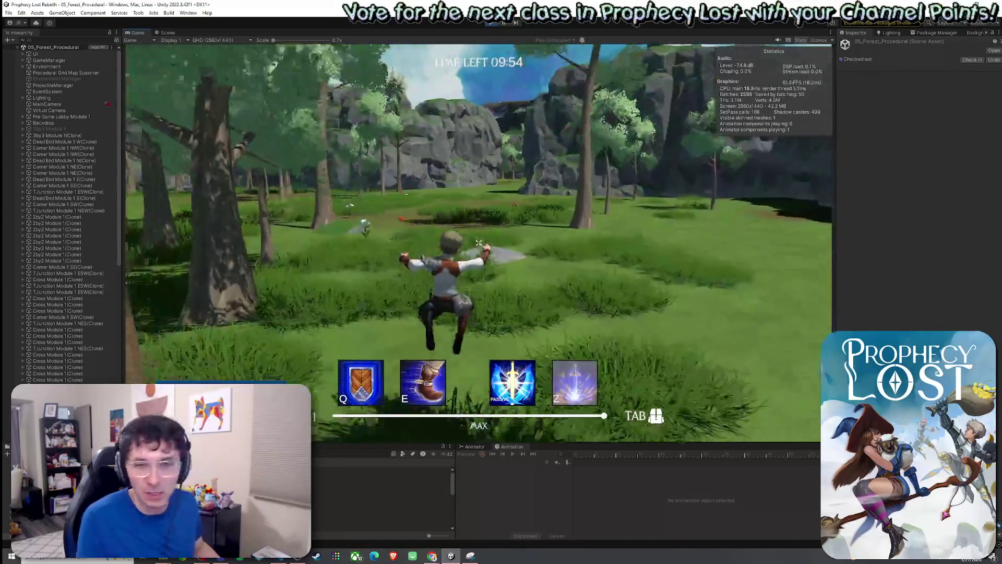
pyautogui.press('w')
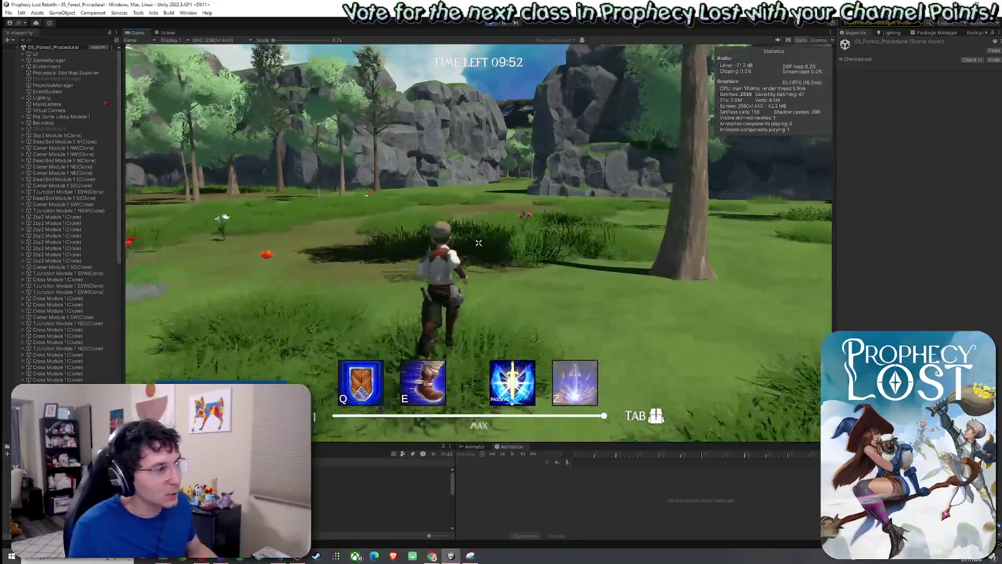
pyautogui.press('space')
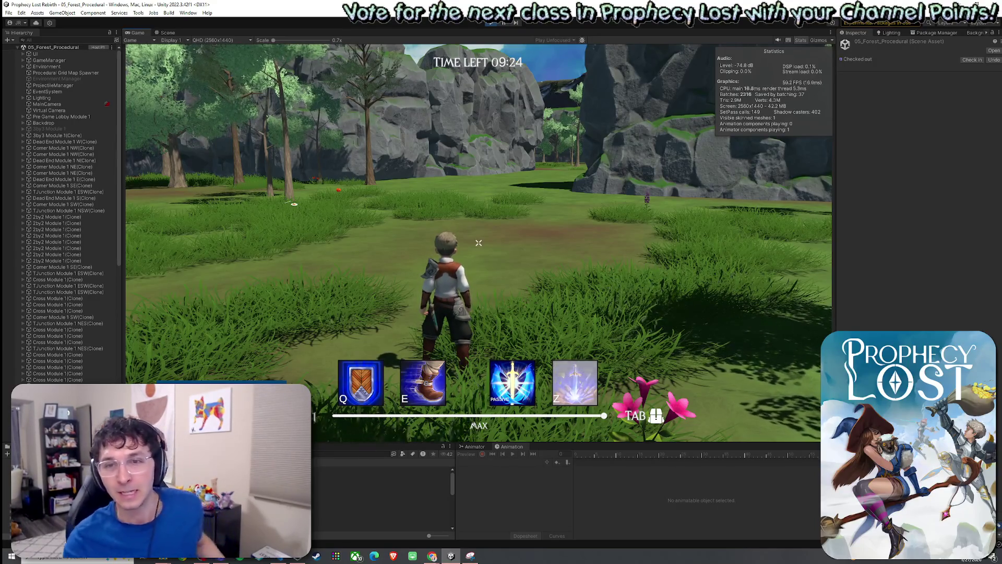
pyautogui.press('w')
pyautogui.press('e')
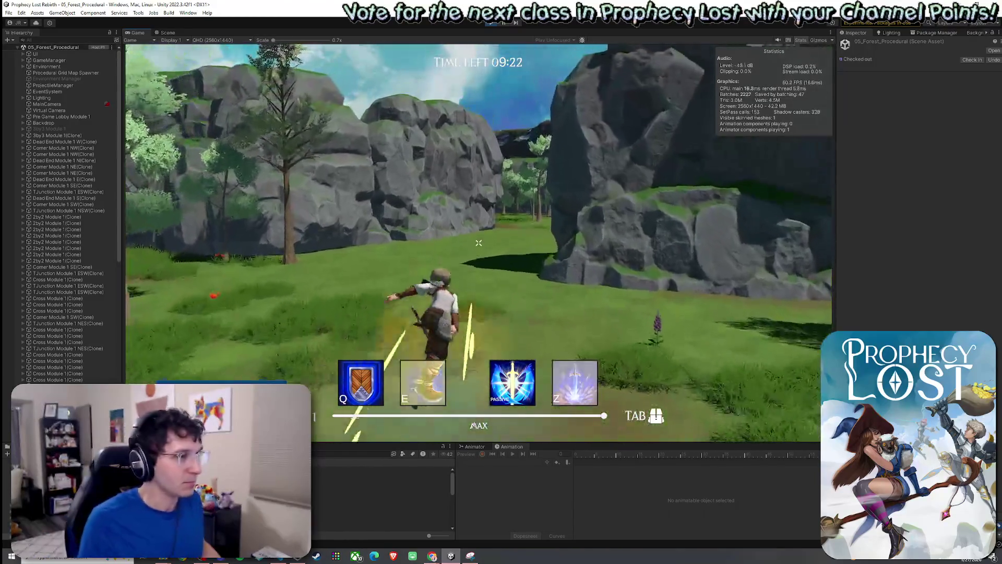
# Inspect the generated map from a low wide angle in the Scene view, then maximize it
pyautogui.click(168, 33)
pyautogui.moveTo(361, 189)
pyautogui.mouseDown()
pyautogui.moveTo(380, 170)
pyautogui.moveTo(310, 133)
pyautogui.moveTo(530, 180)
pyautogui.moveTo(504, 131)
pyautogui.moveTo(728, 166)
pyautogui.moveTo(368, 124)
pyautogui.mouseUp()
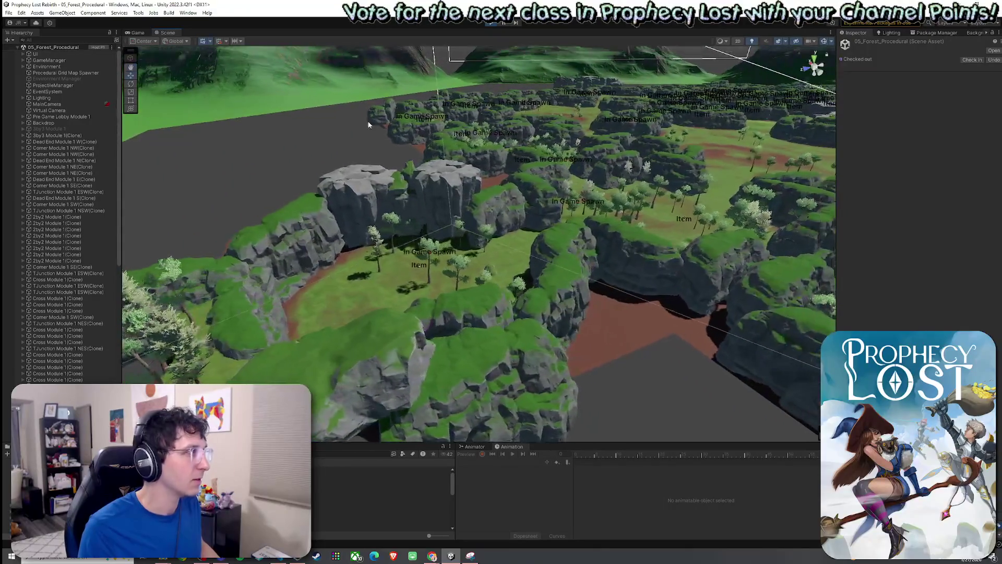
pyautogui.click(137, 32)
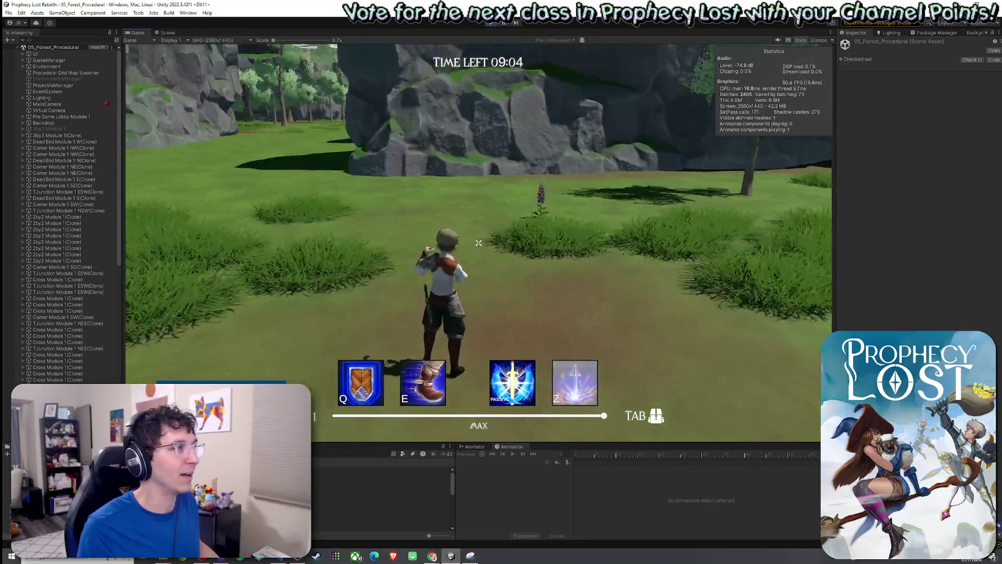
pyautogui.doubleClick(161, 31)
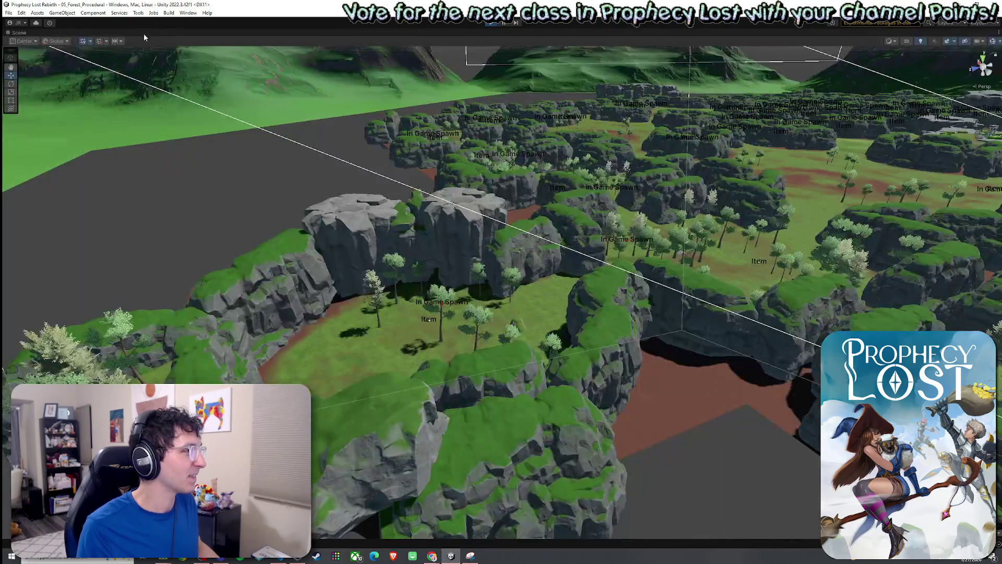
# Restore the layout, expand Player(Clone) and frame Left Foot Target in the Scene view
pyautogui.doubleClick(27, 32)
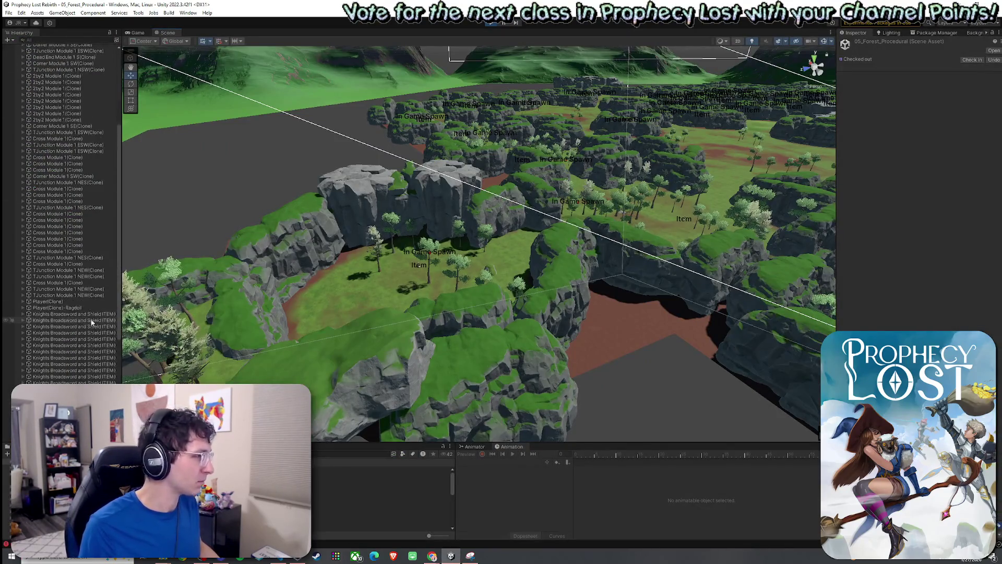
pyautogui.click(23, 302)
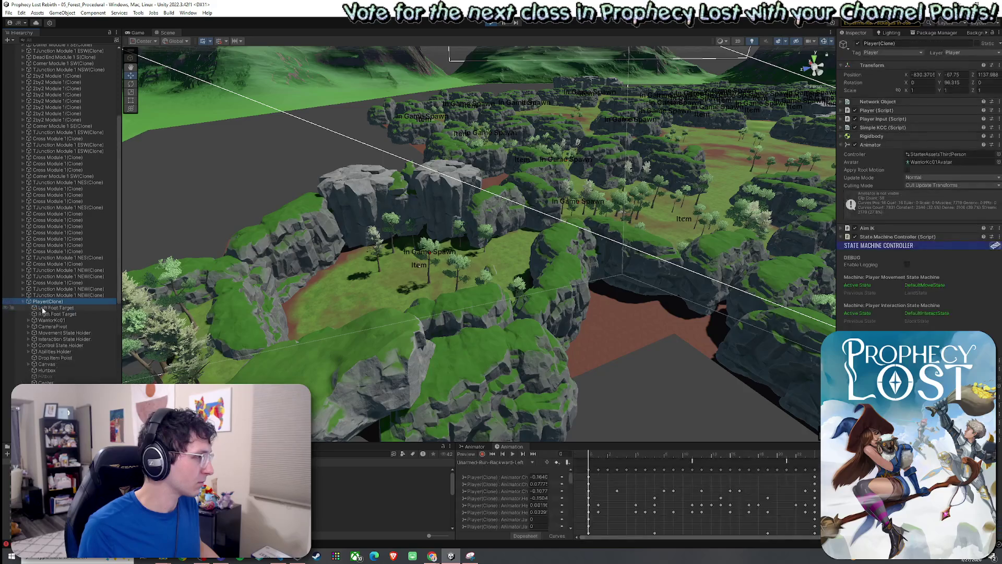
pyautogui.doubleClick(49, 303)
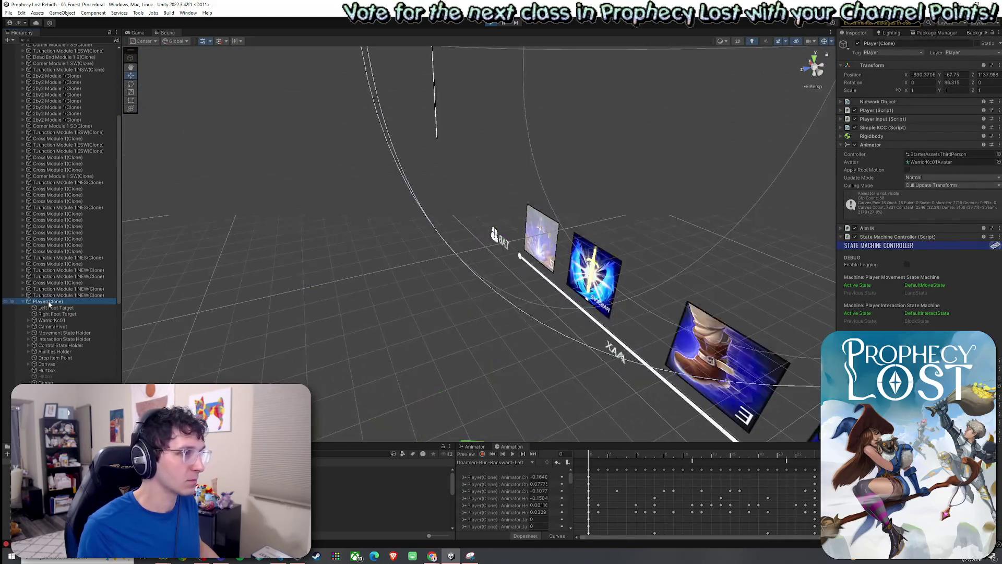
pyautogui.doubleClick(63, 309)
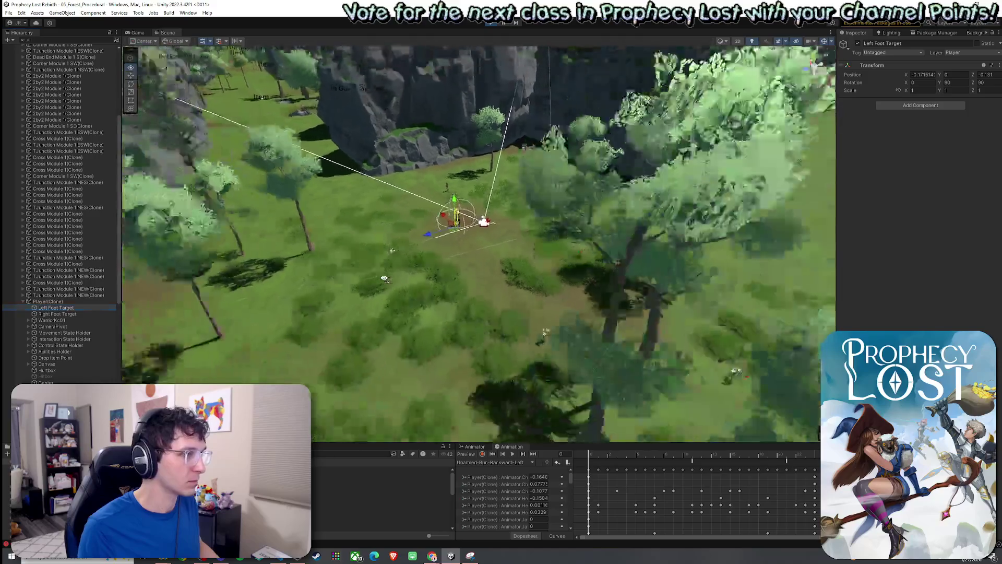
pyautogui.scroll(-10, 384, 278)
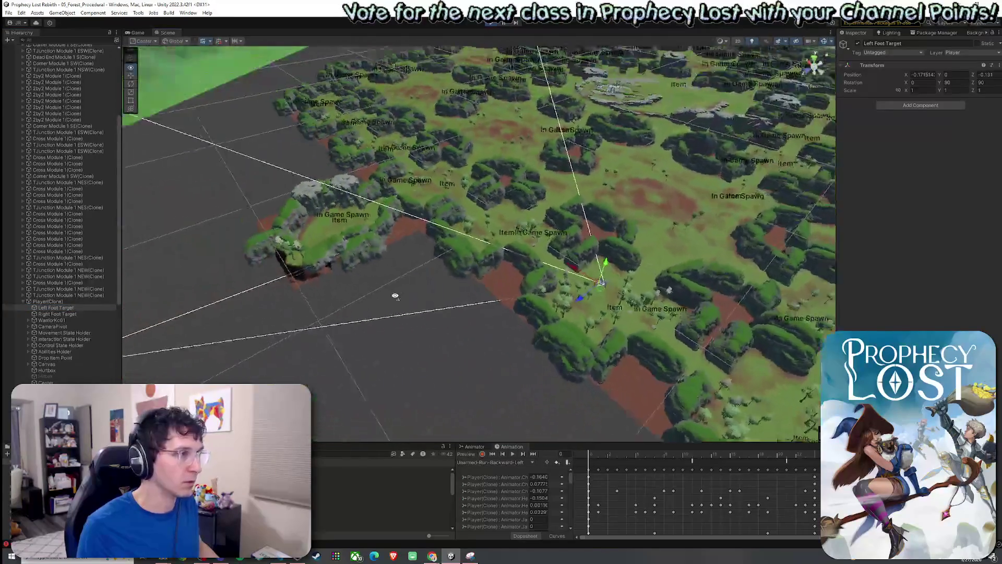
pyautogui.moveTo(395, 296)
pyautogui.mouseDown()
pyautogui.moveTo(343, 291)
pyautogui.moveTo(351, 303)
pyautogui.mouseUp()
pyautogui.click(136, 33)
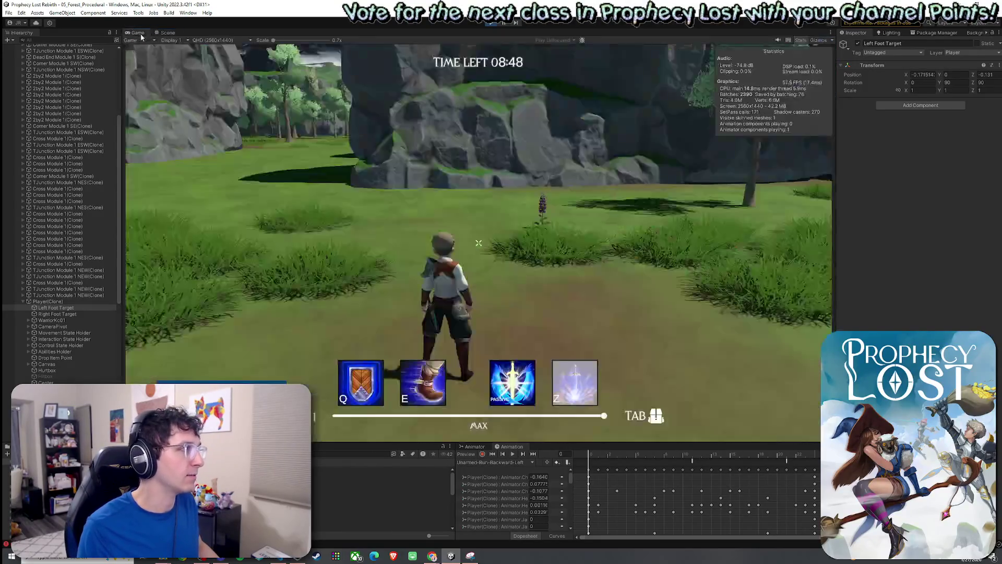
# Run through the rocky gap into the meadow, dashing with E and using the Q burst
pyautogui.press('w')
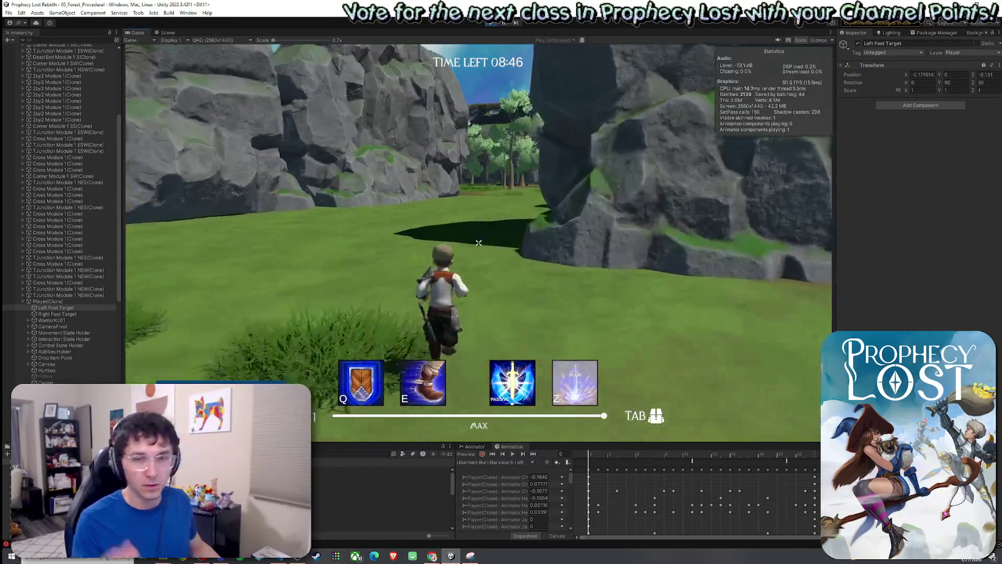
pyautogui.press('w')
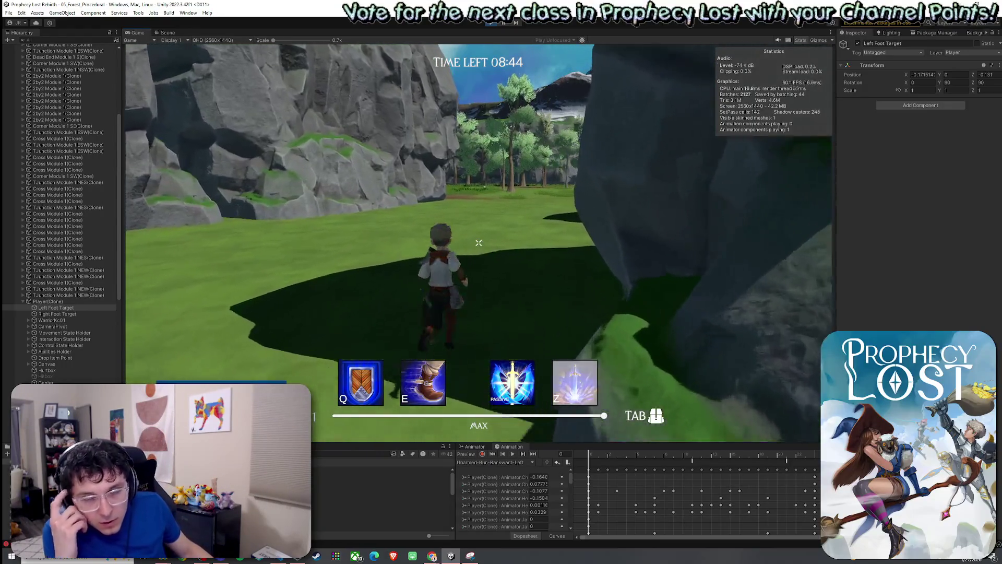
pyautogui.press('w')
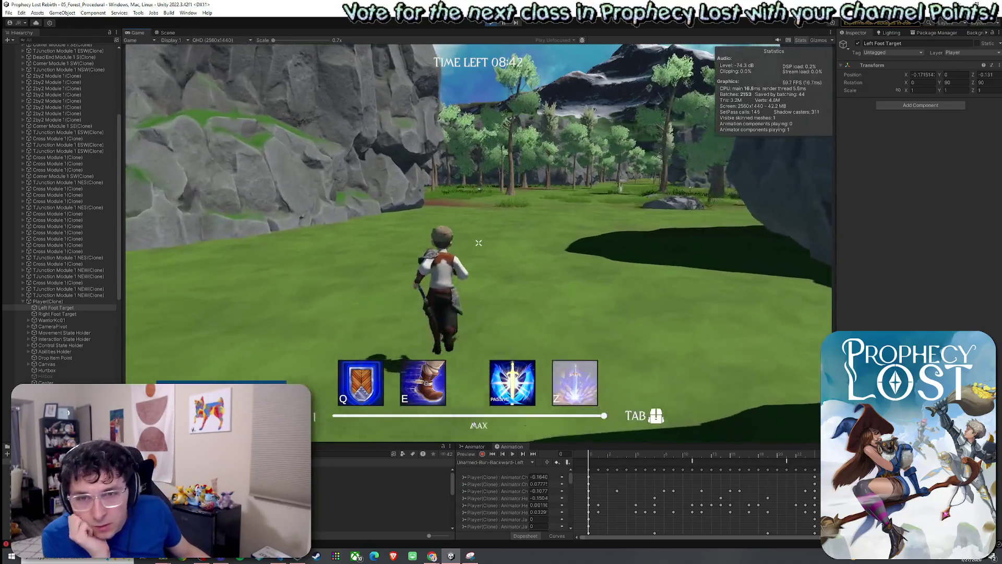
pyautogui.press('e')
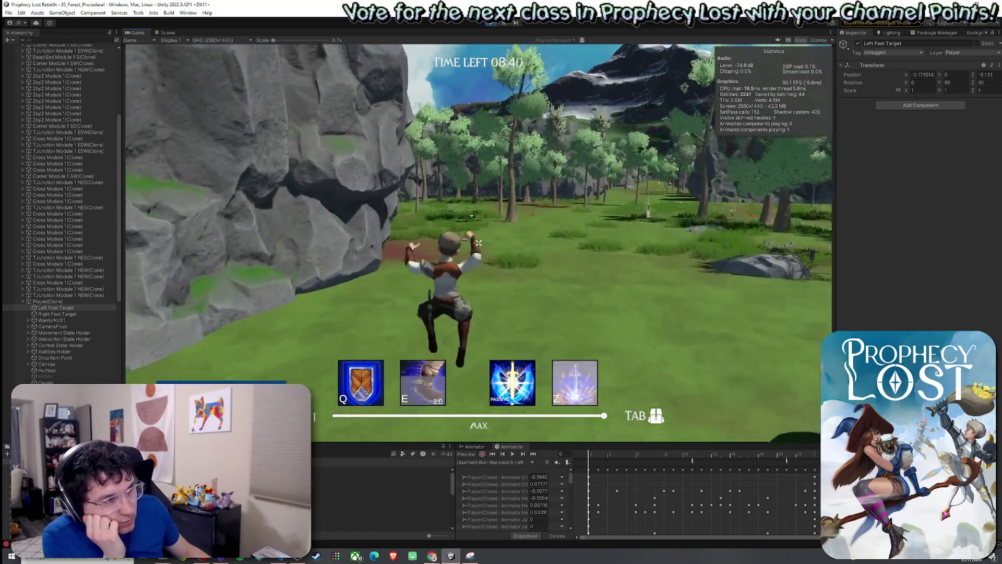
pyautogui.press('q')
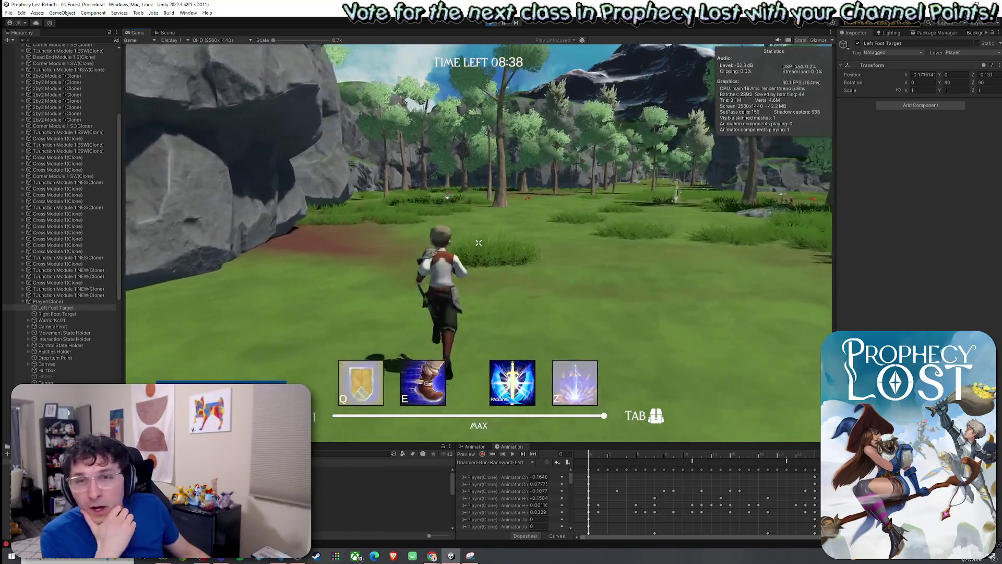
pyautogui.press('w')
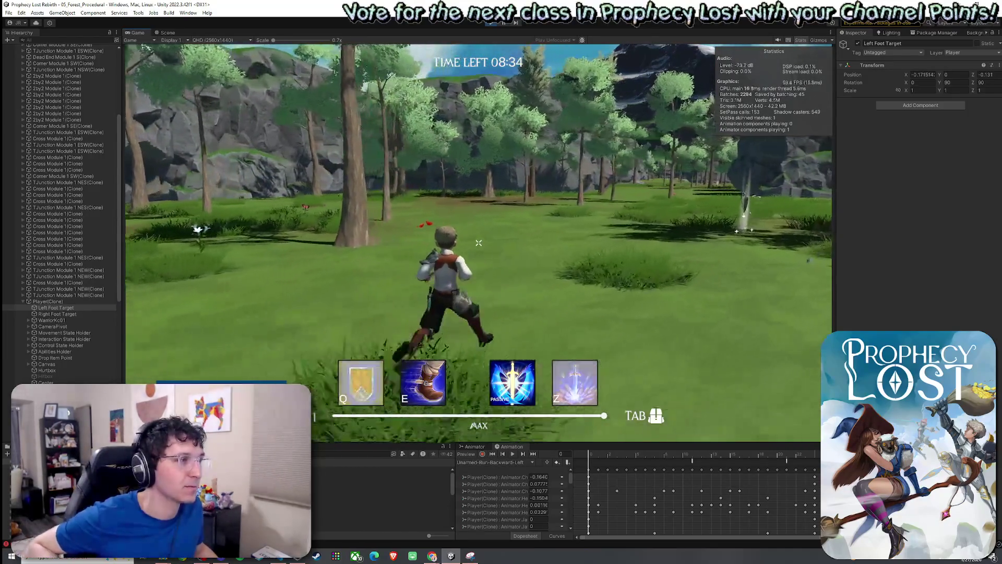
pyautogui.press('e')
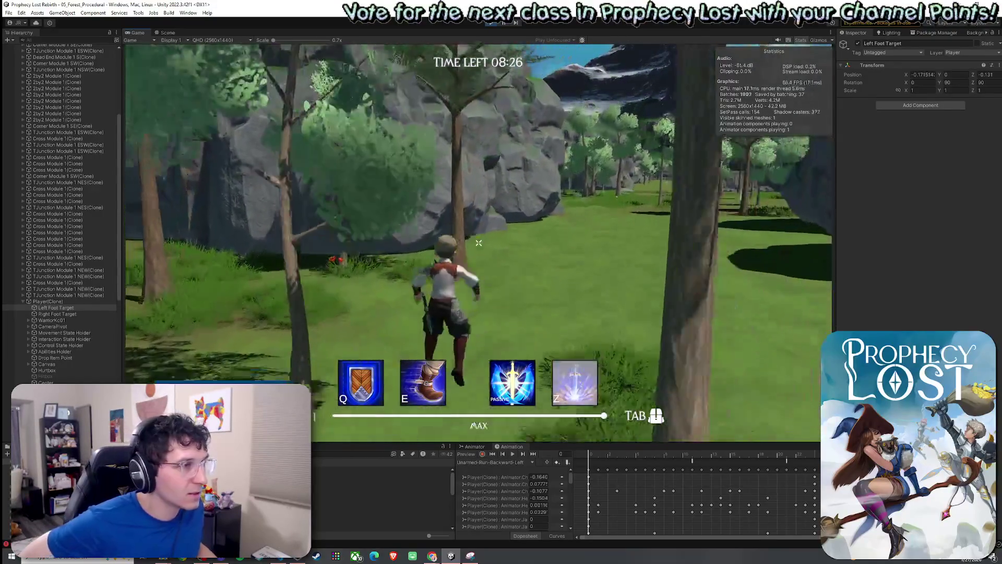
pyautogui.press('e')
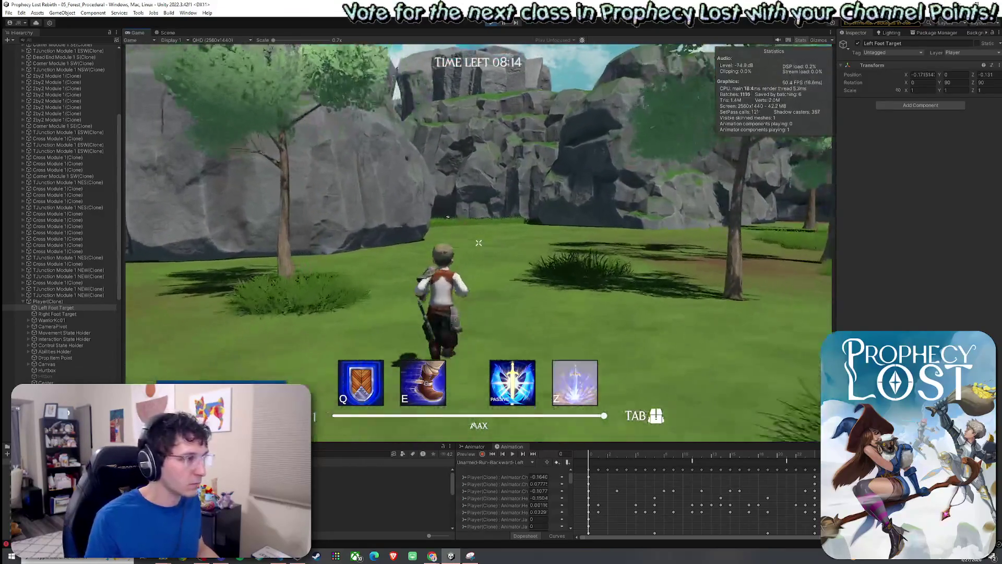
# Run across the valley past the large rock into the grassy clearing, then maximize the Game view
pyautogui.press('w')
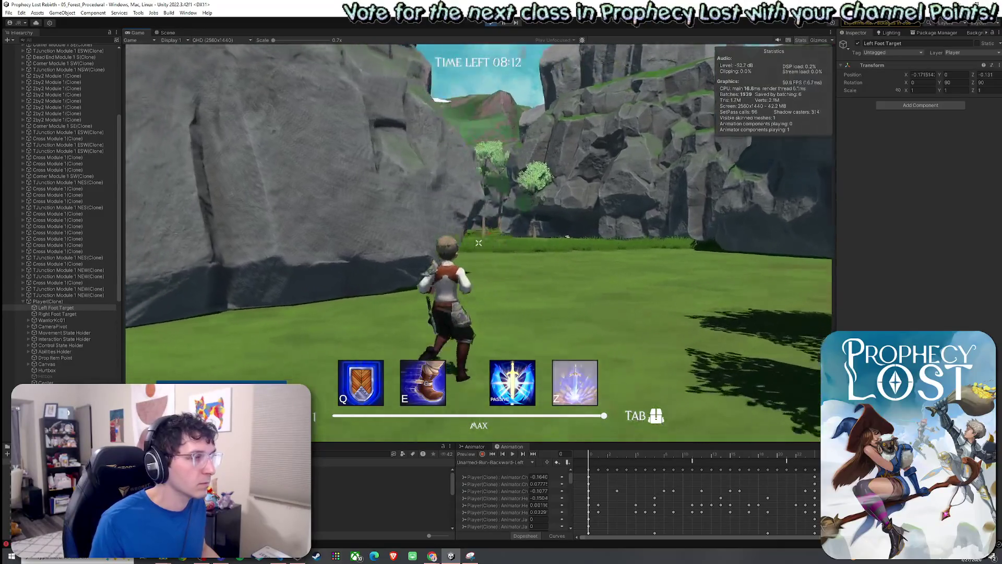
pyautogui.press('w')
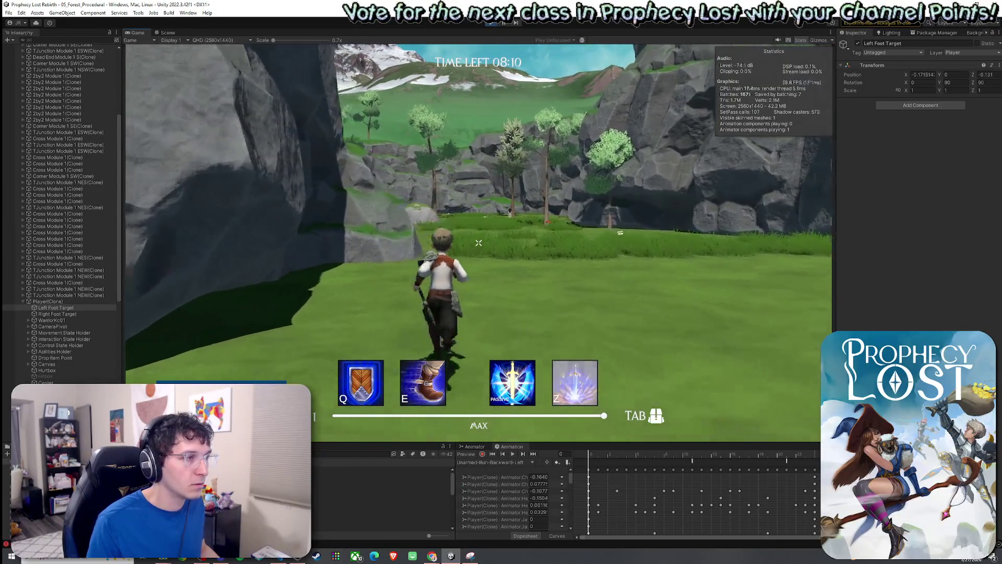
pyautogui.press('w')
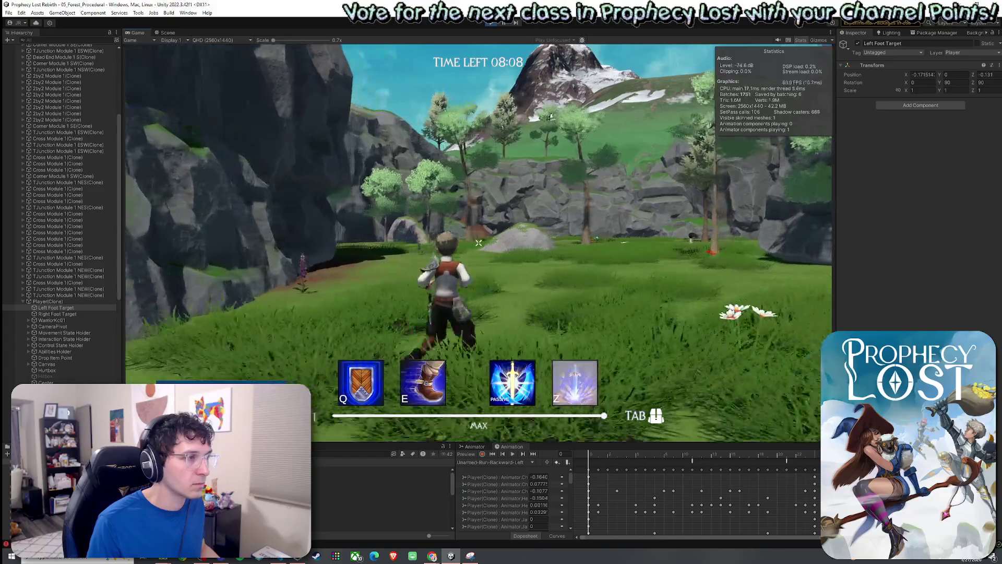
pyautogui.press('w')
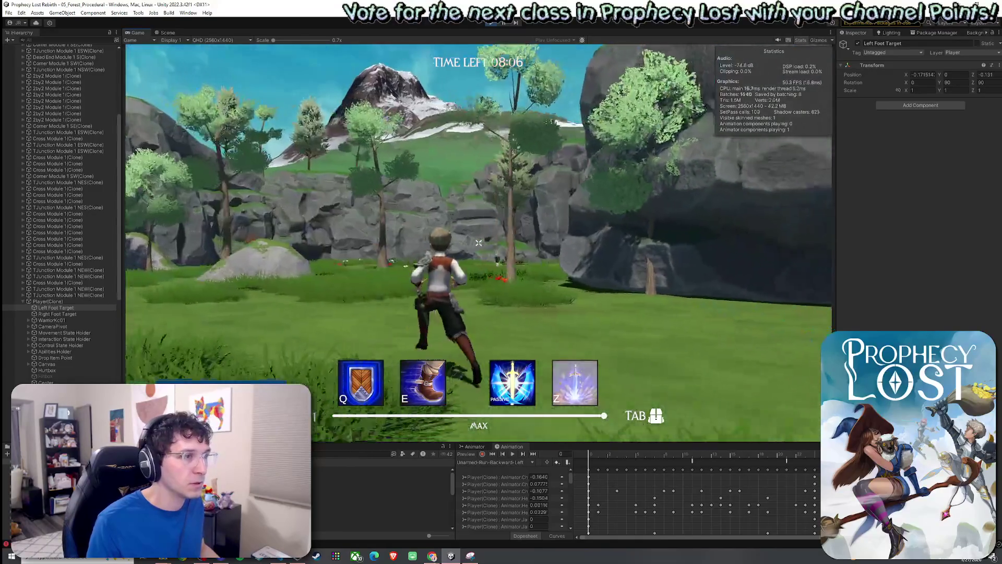
pyautogui.press('w')
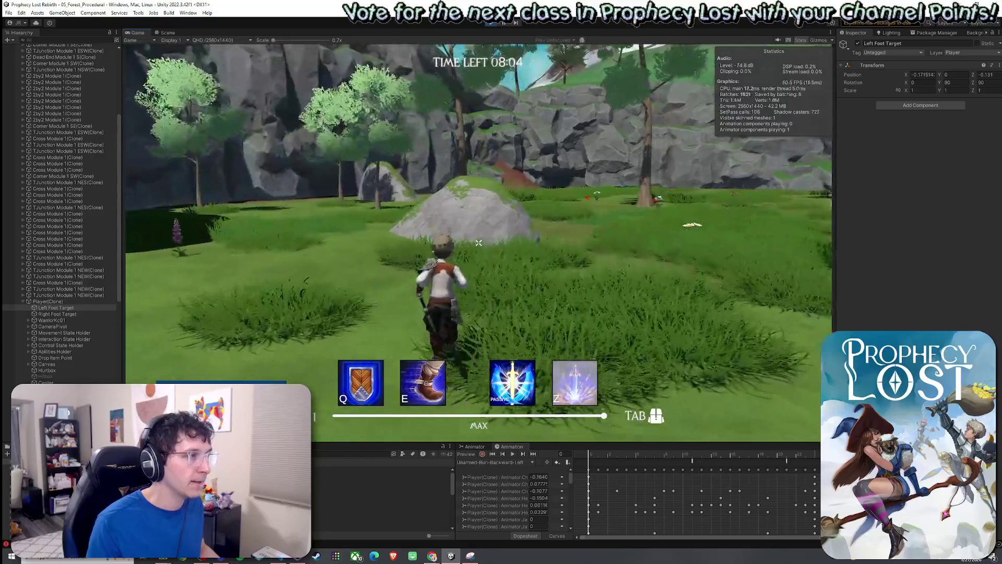
pyautogui.press('w')
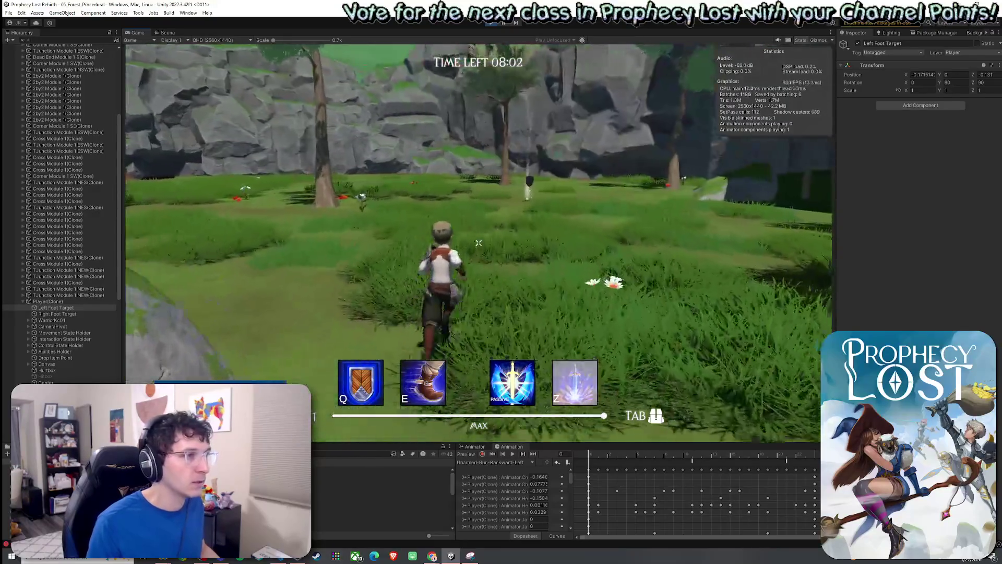
pyautogui.press('w')
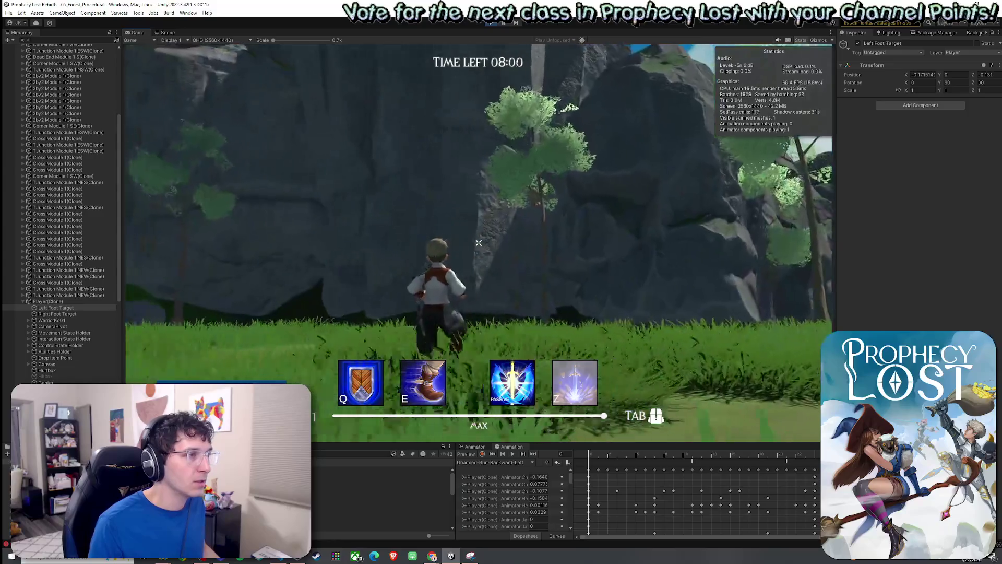
pyautogui.press('w')
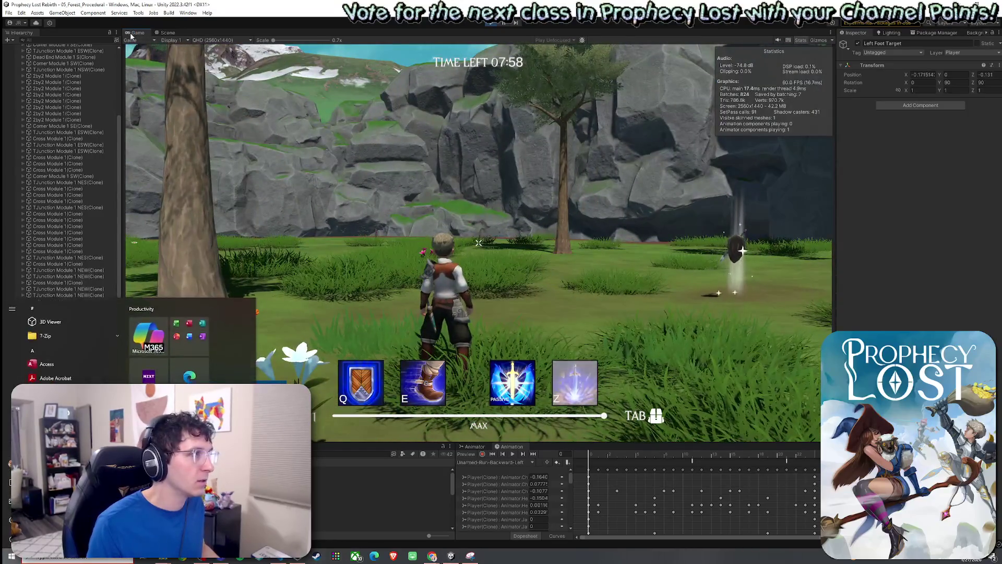
pyautogui.hotkey('shift', 'space')
# Keep running past the cliffs and through the meadow, then close the sword-and-shield inventory
pyautogui.click(344, 155)
pyautogui.press('w')
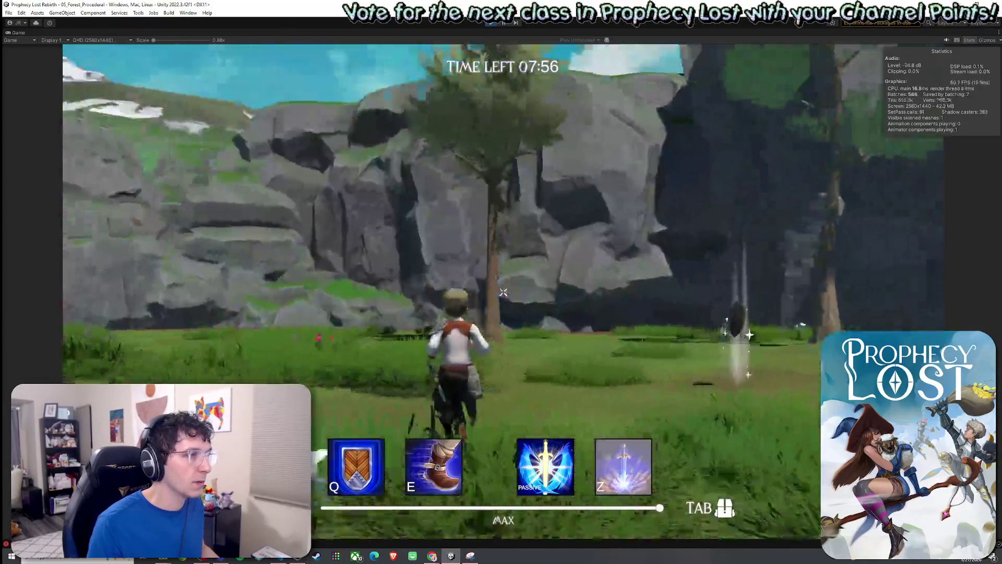
pyautogui.press('w')
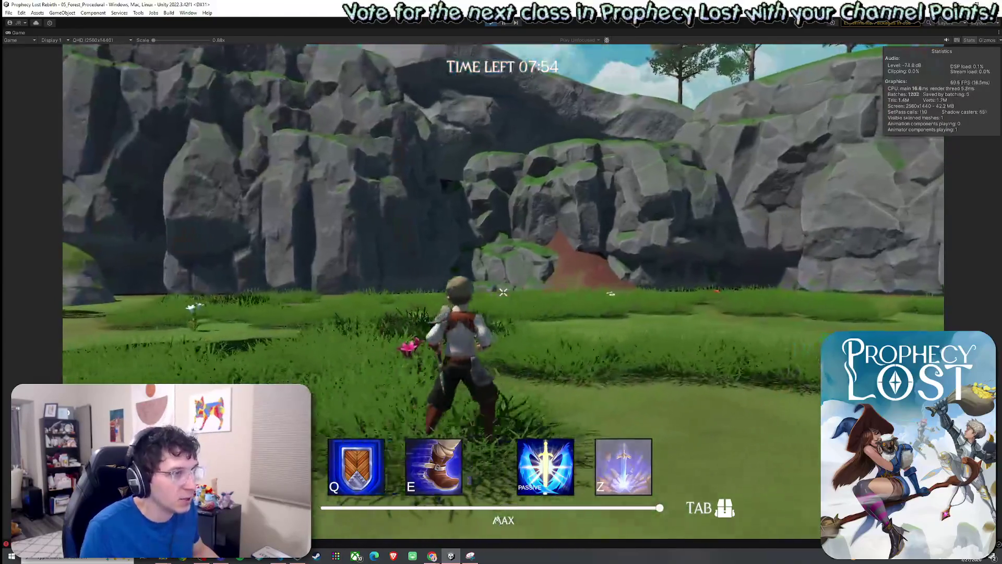
pyautogui.press('w')
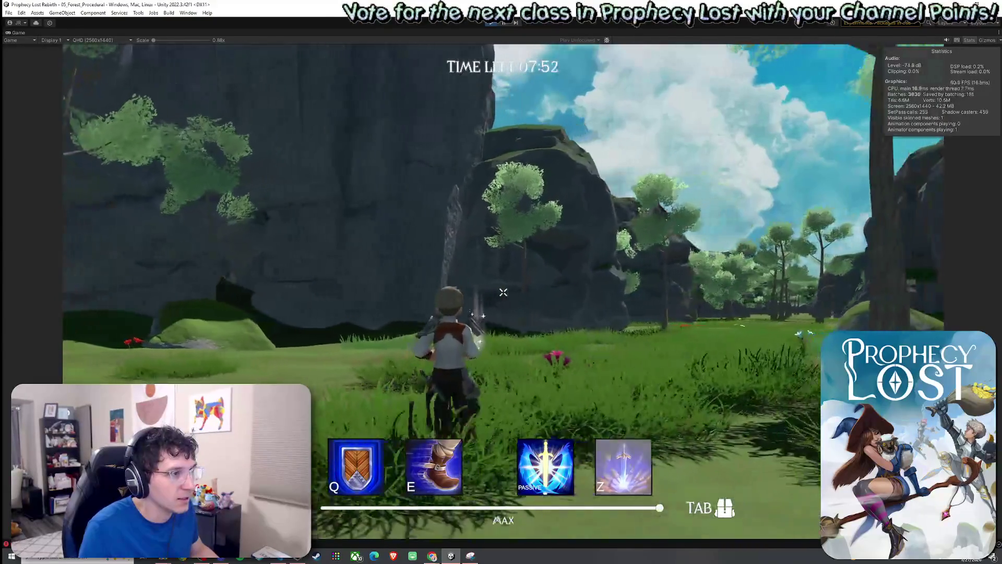
pyautogui.press('w')
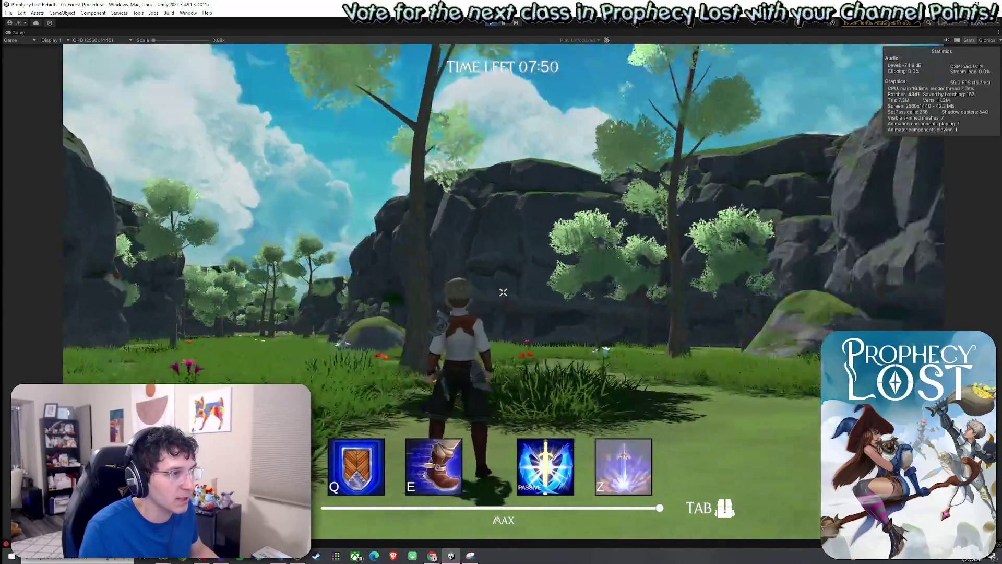
pyautogui.press('w')
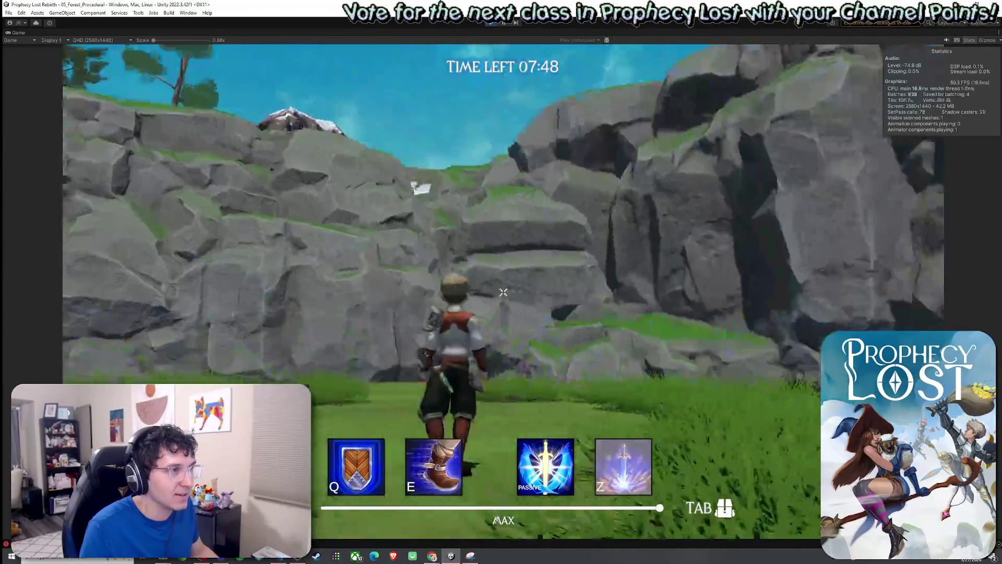
pyautogui.press('w')
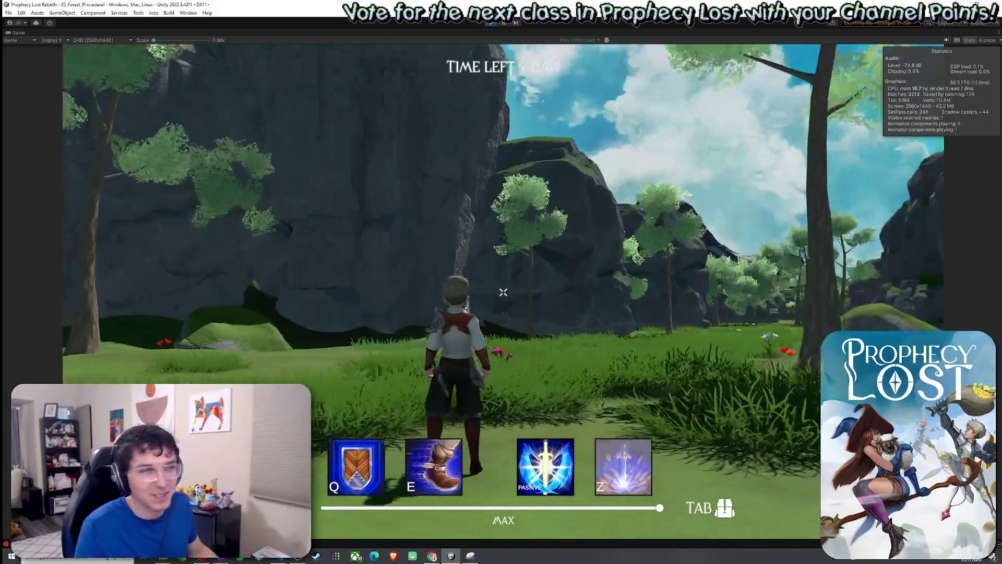
pyautogui.press('w')
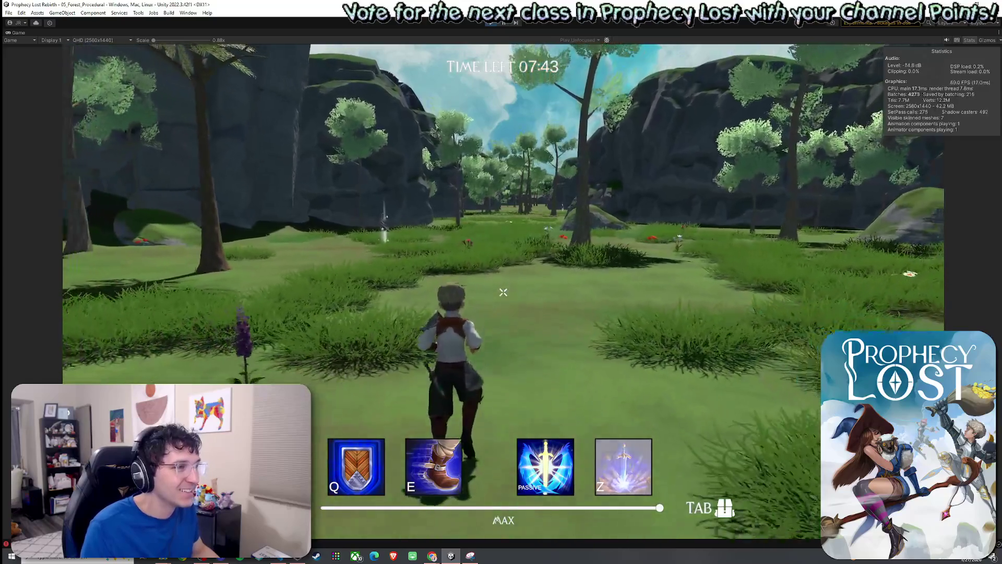
pyautogui.press('w')
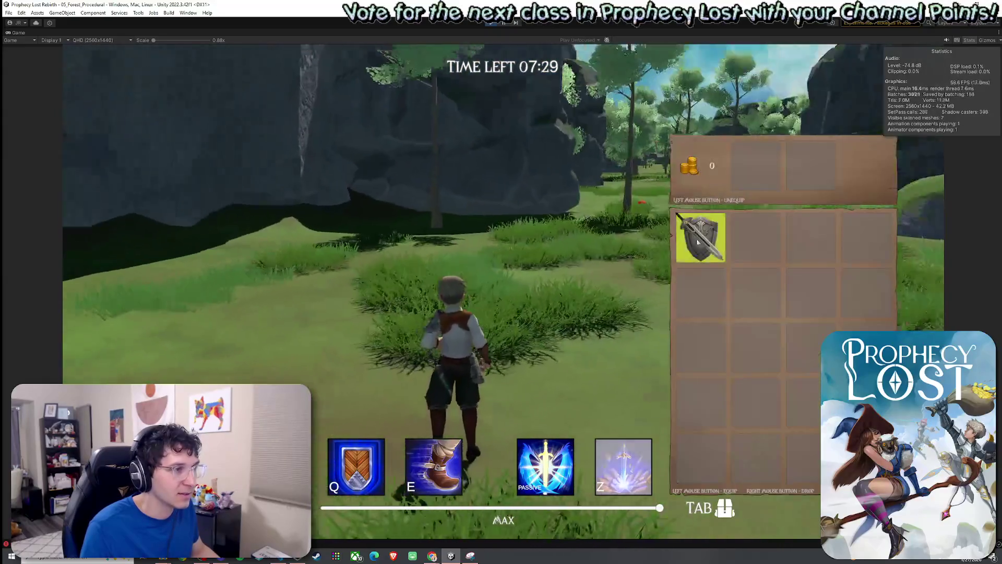
pyautogui.click(698, 242)
pyautogui.press('Tab')
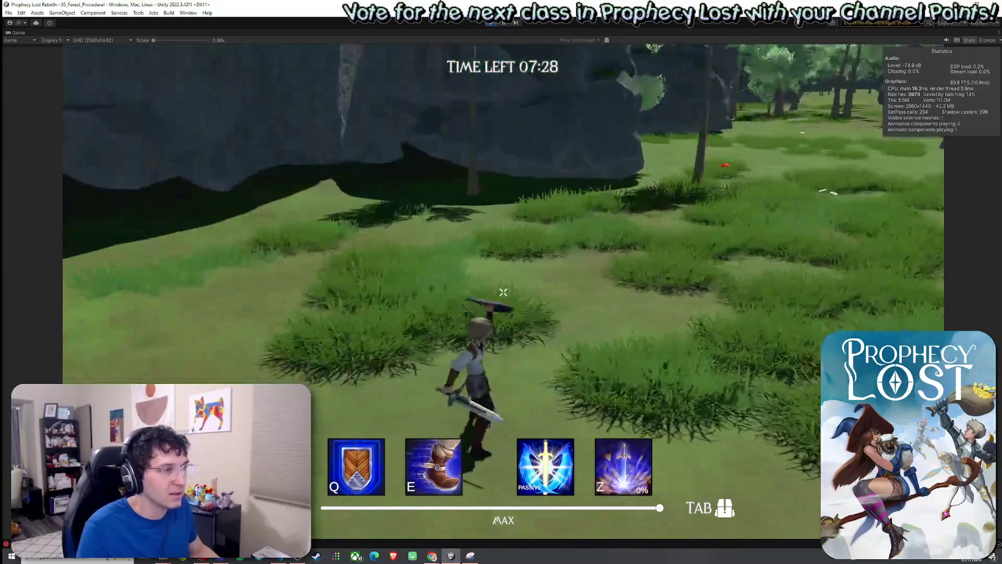
# Trigger the Z earth eruption ability and perform four sword slashes
pyautogui.press('z')
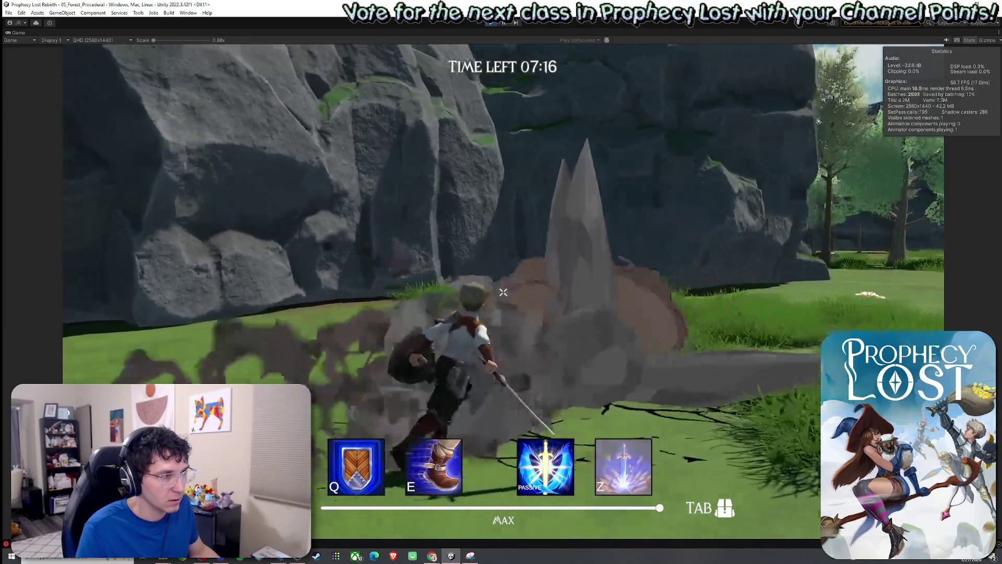
pyautogui.press('w')
pyautogui.press('w')
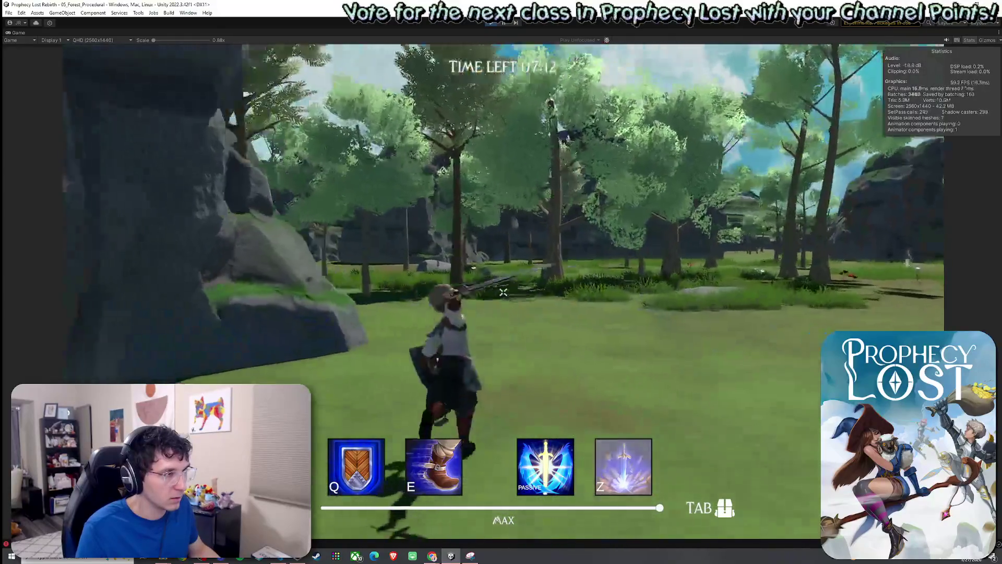
pyautogui.click(503, 292)
pyautogui.click(504, 292)
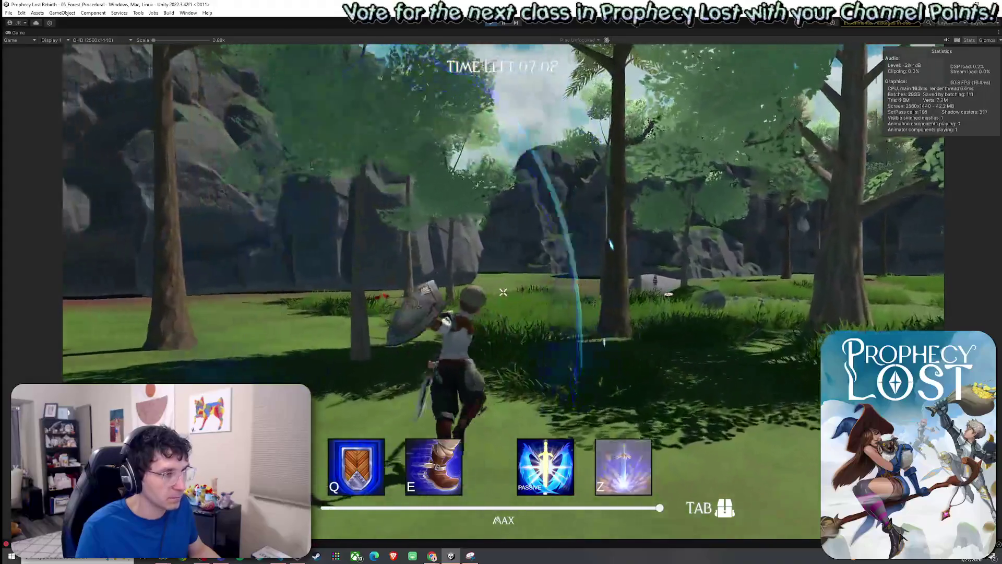
pyautogui.click(504, 292)
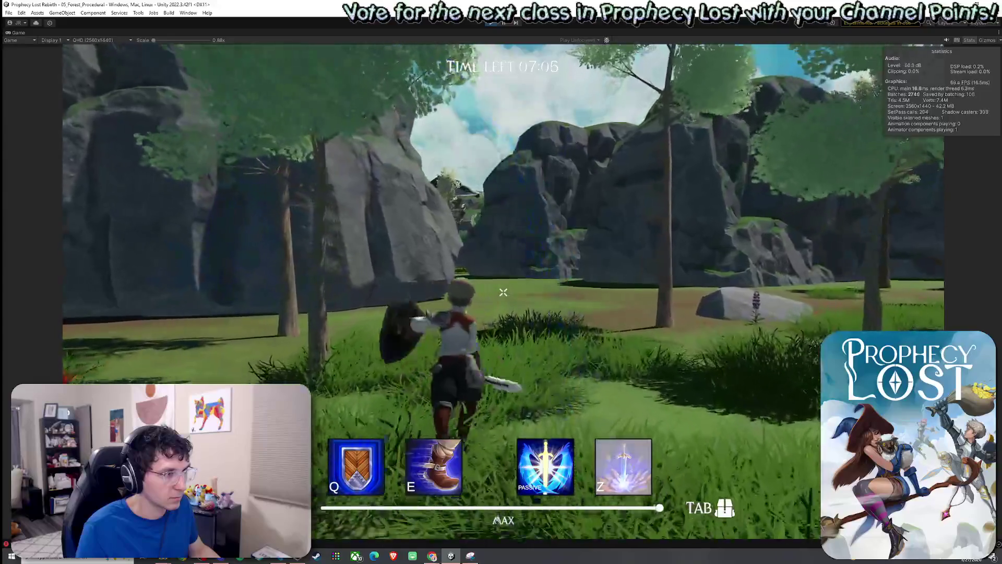
pyautogui.click(503, 293)
# Run past the rock face and pickup, through the forest and out into the open meadow
pyautogui.press('w')
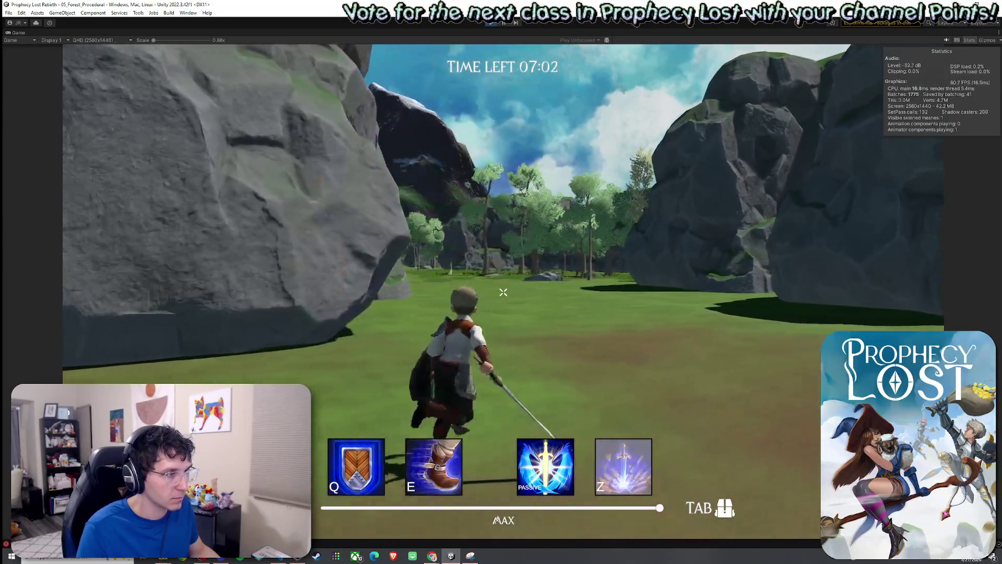
pyautogui.press('w')
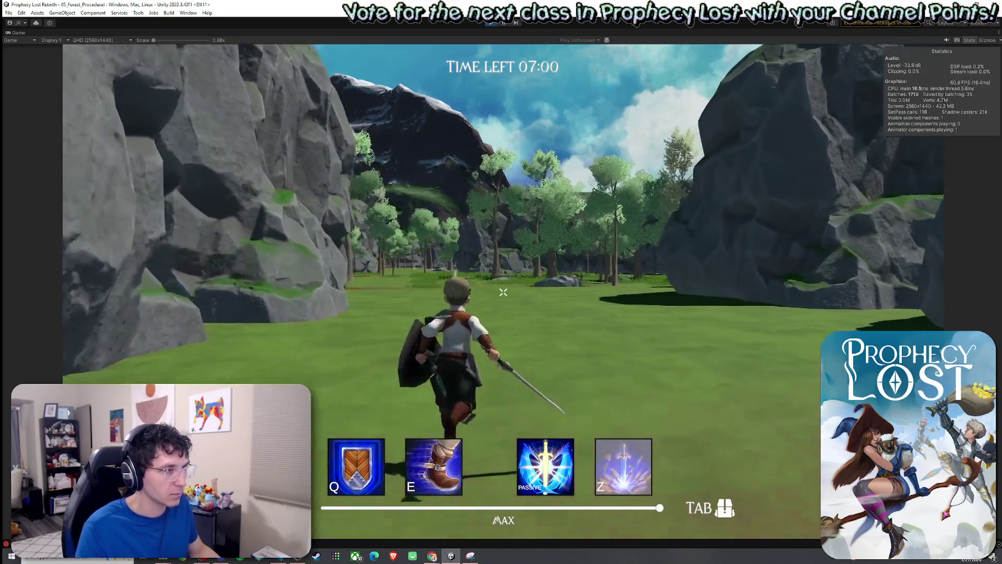
pyautogui.press('w')
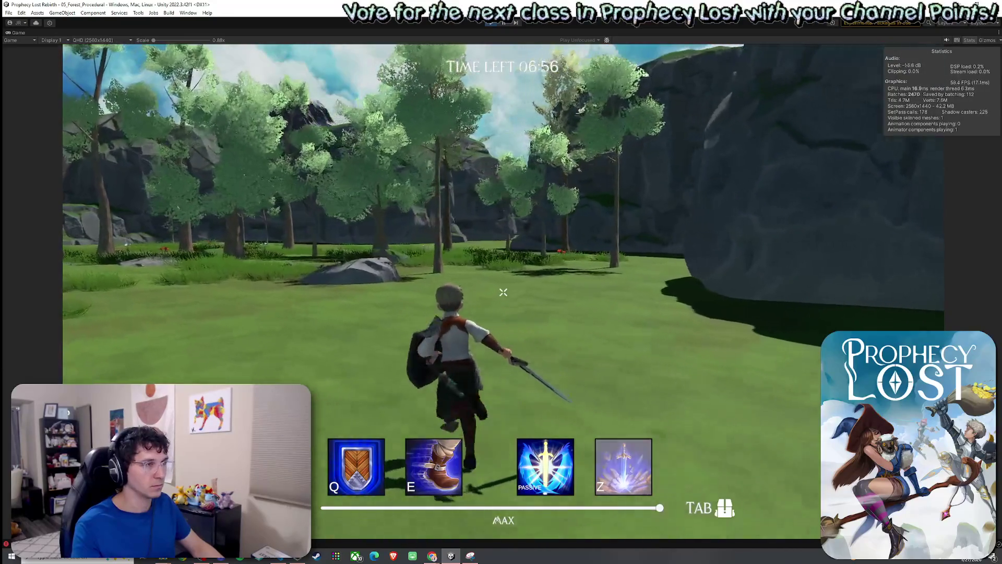
pyautogui.press('w')
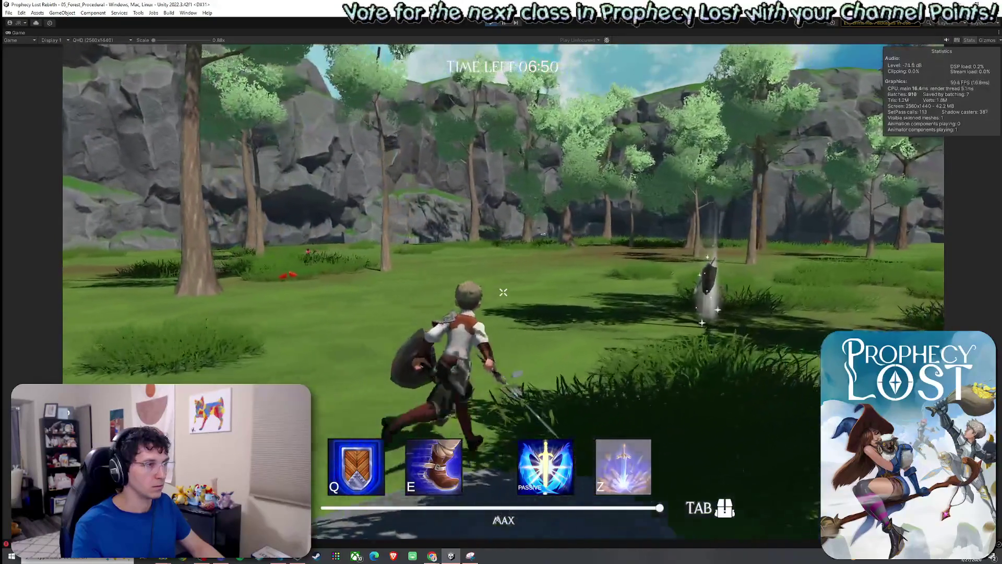
pyautogui.press('w')
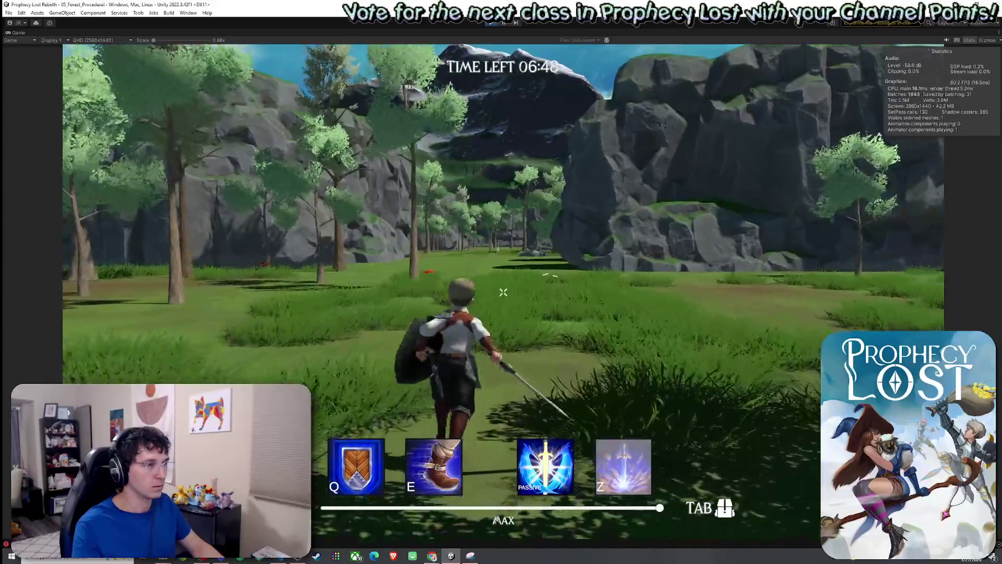
pyautogui.press('w')
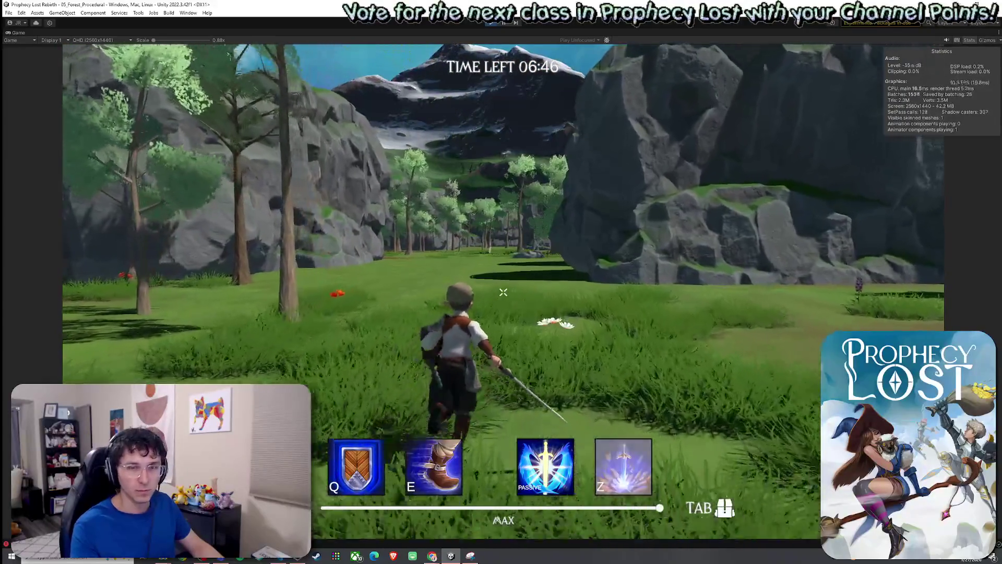
pyautogui.press('w')
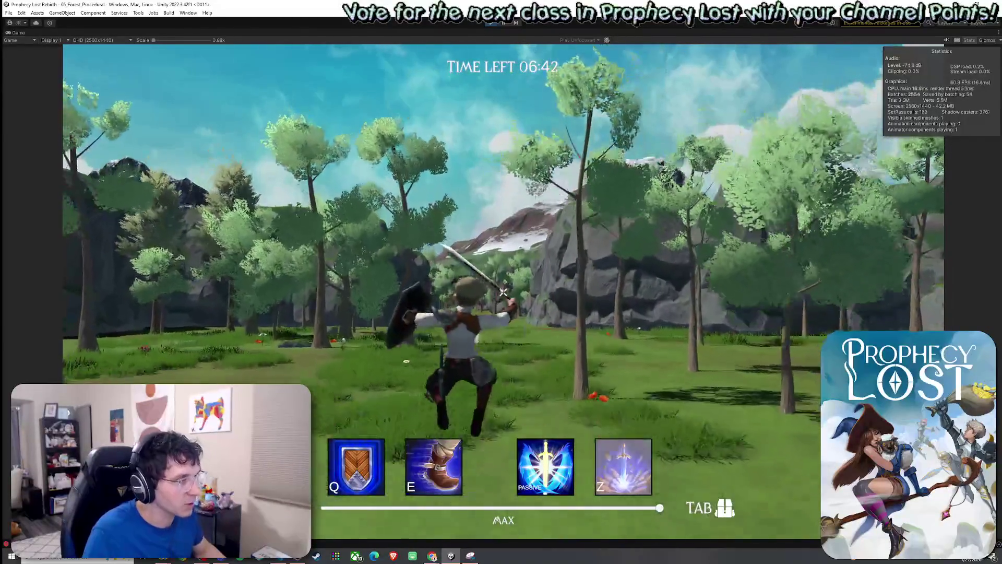
pyautogui.press('w')
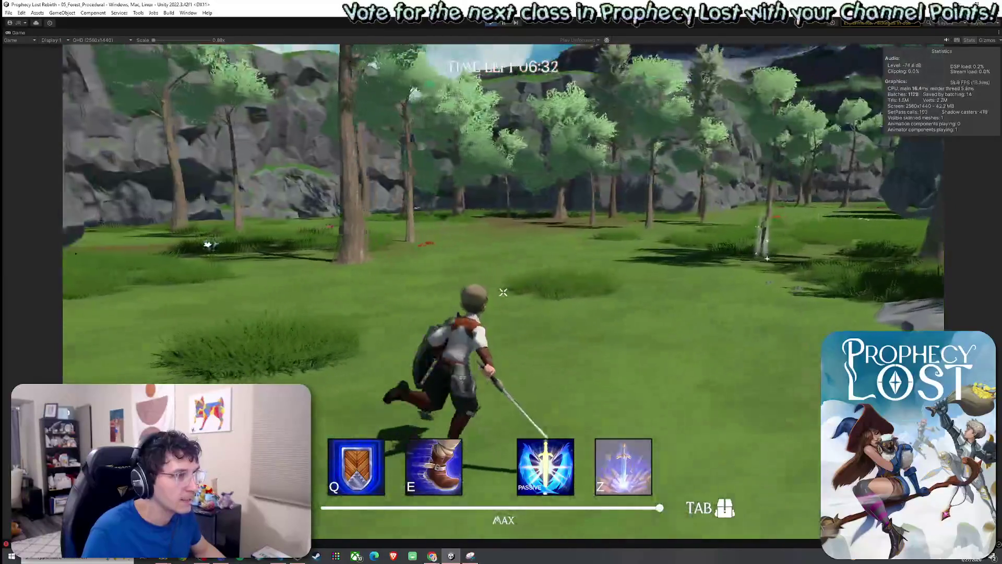
pyautogui.press('w')
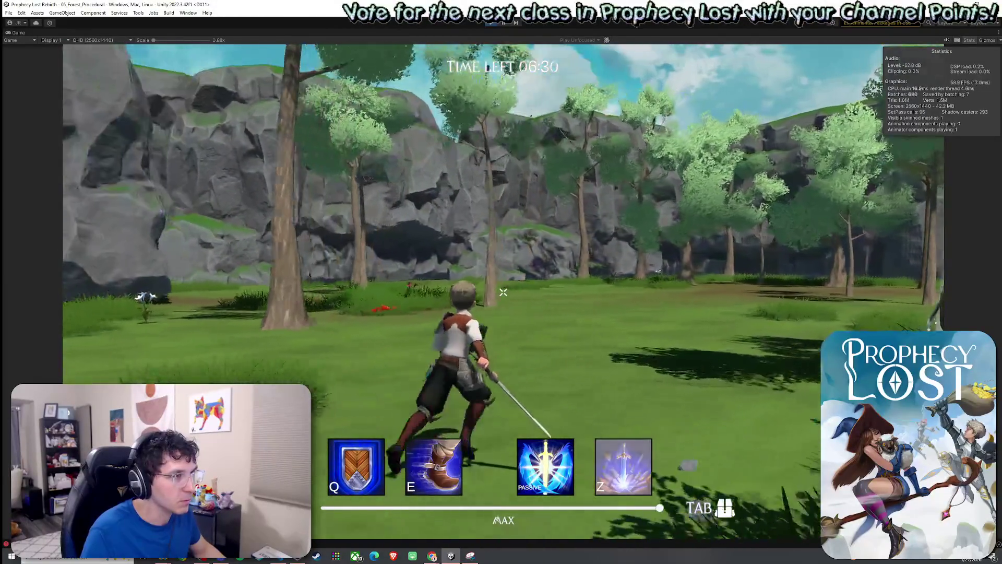
pyautogui.press('w')
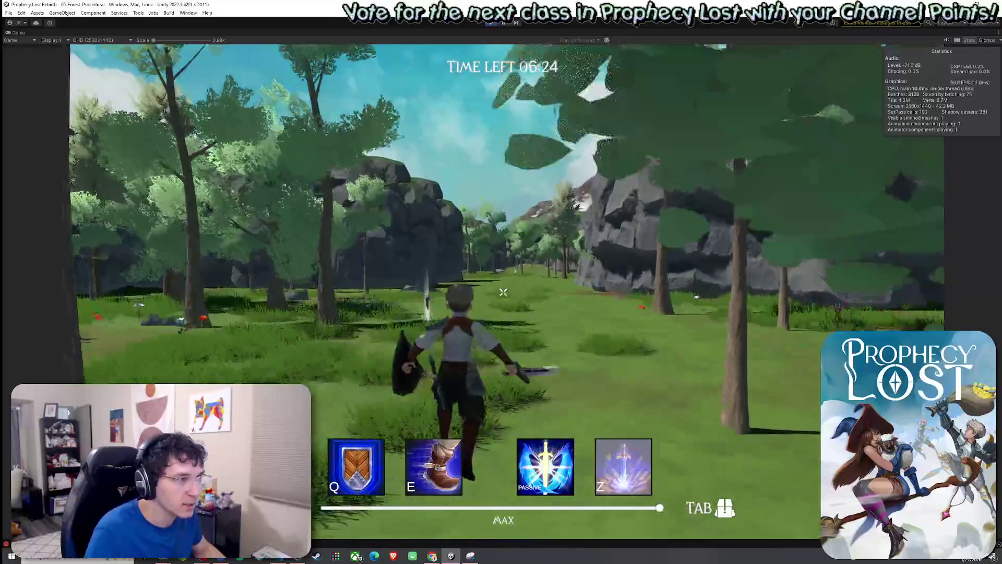
# Keep running between the meadow, boulder and rock wall, dashing with E
pyautogui.press('w')
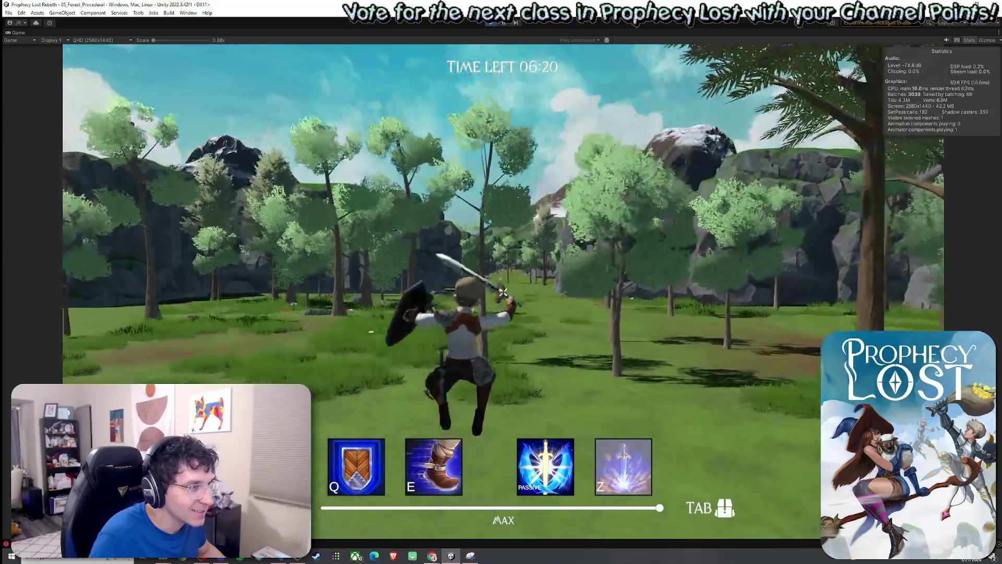
pyautogui.press('w')
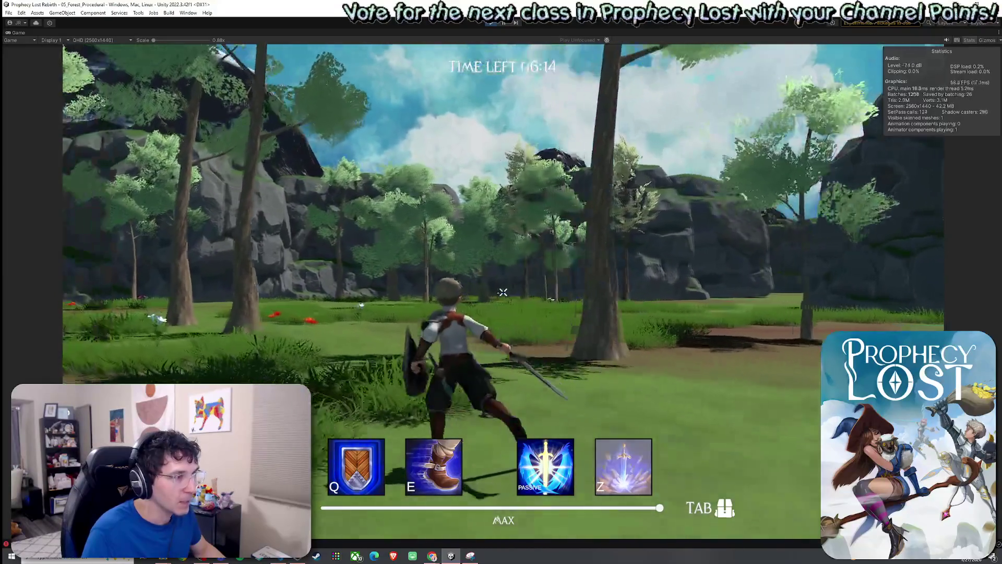
pyautogui.press('w')
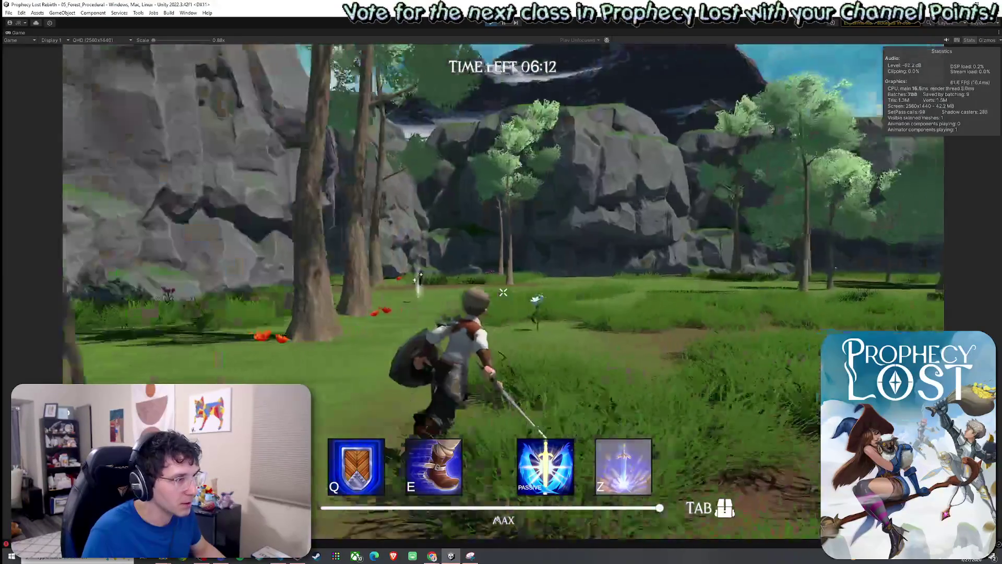
pyautogui.press('w')
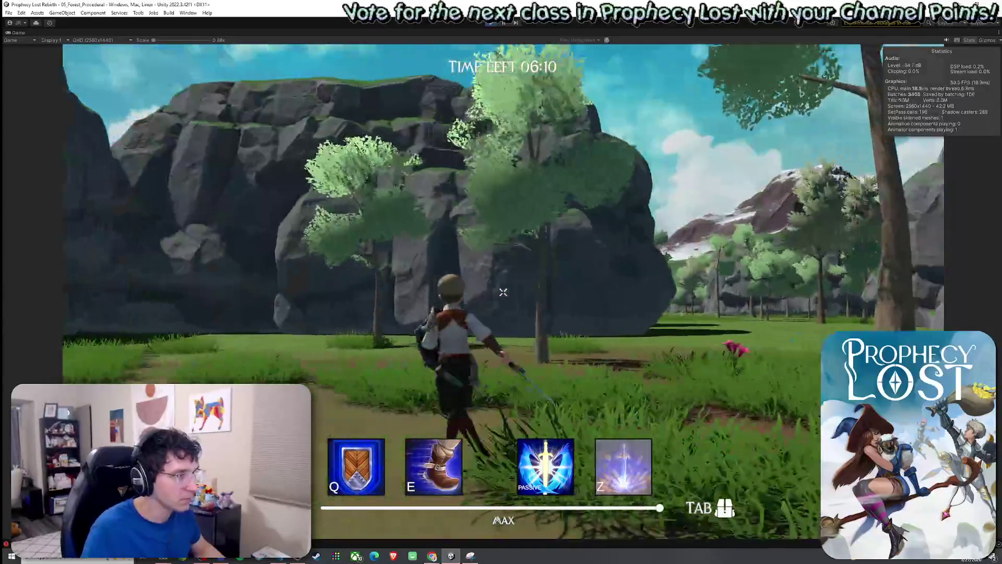
pyautogui.press('w')
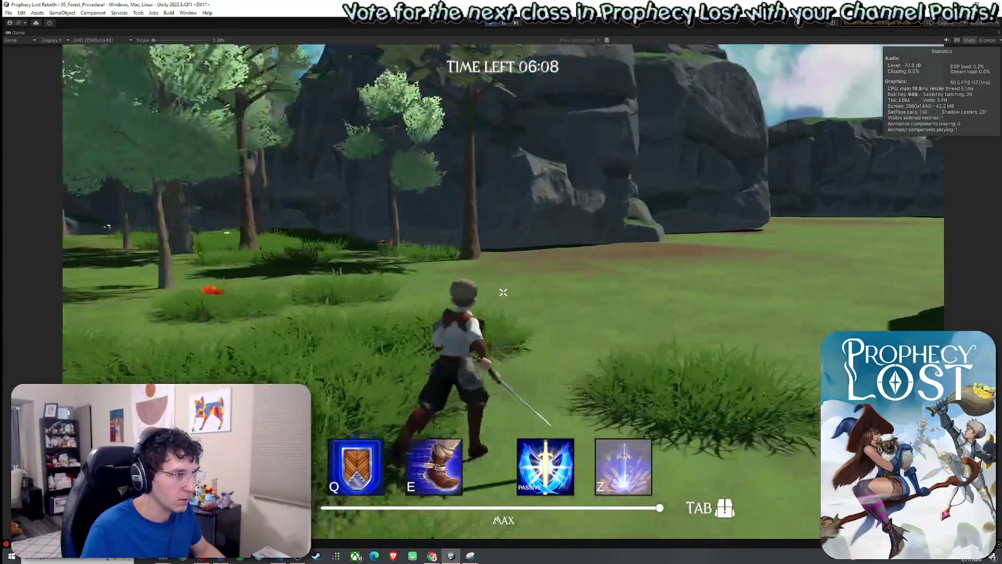
pyautogui.press('w')
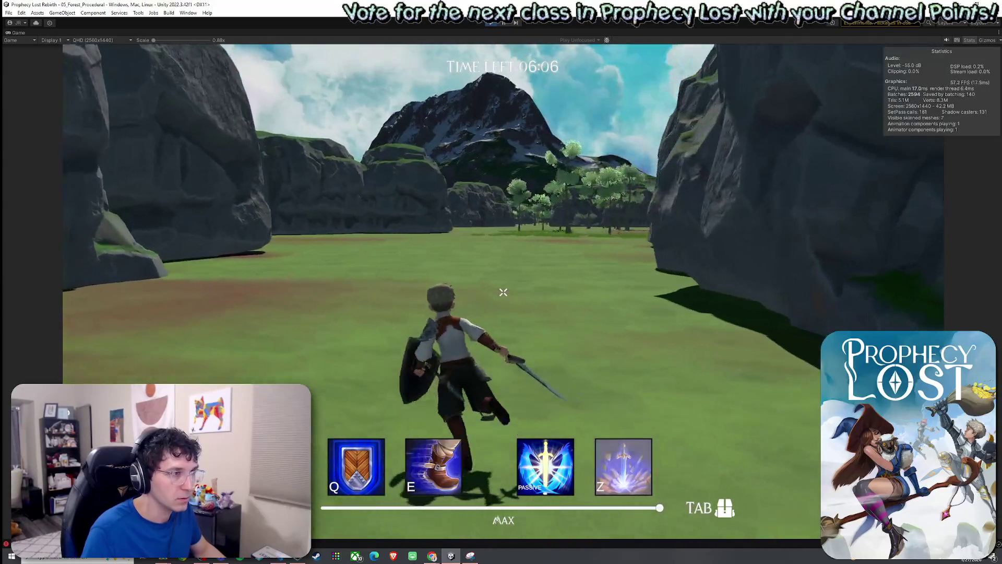
pyautogui.press('w')
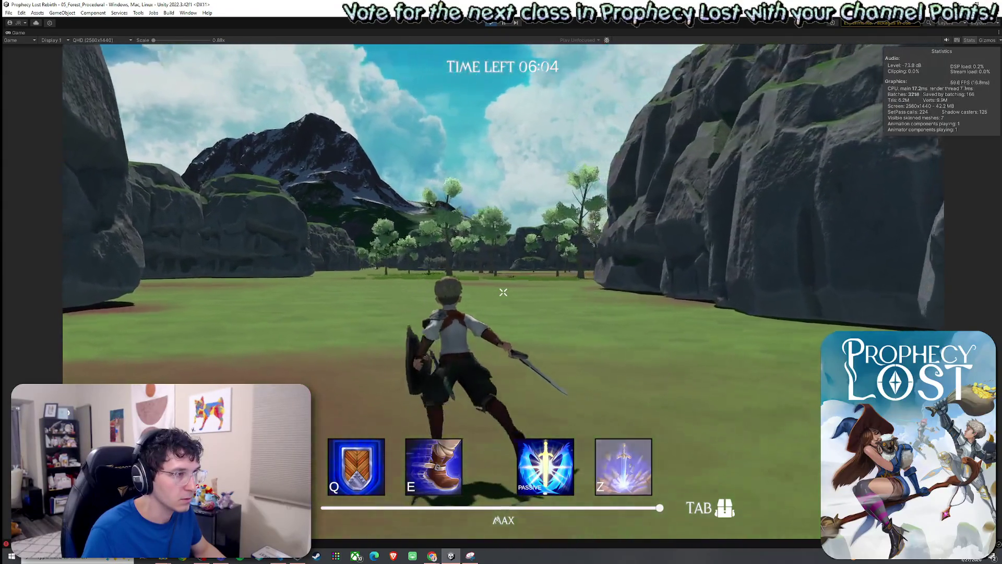
pyautogui.press('w')
pyautogui.press('e')
pyautogui.press('w')
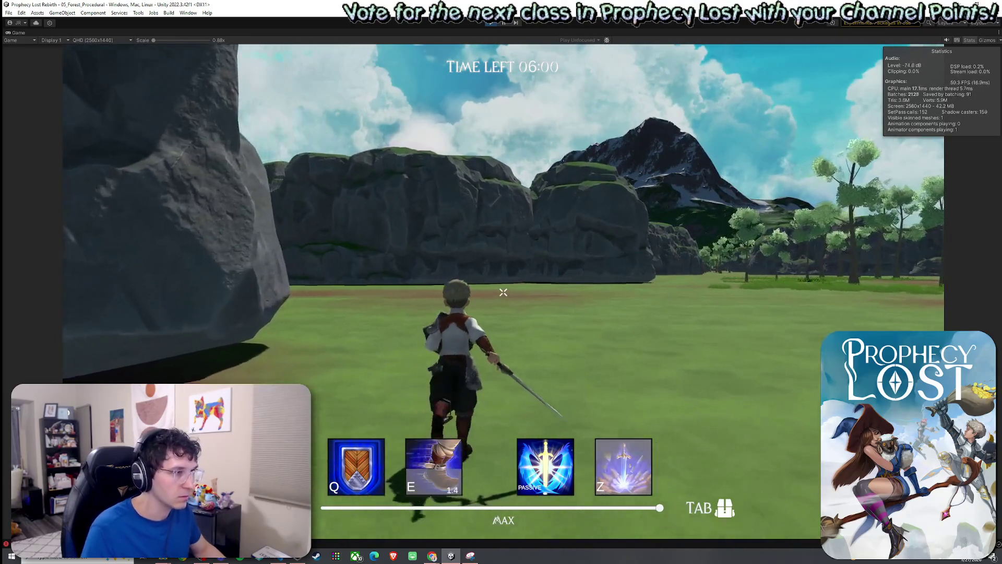
# Run along the rock wall and through the gap toward the trees beyond the cliffs
pyautogui.press('w')
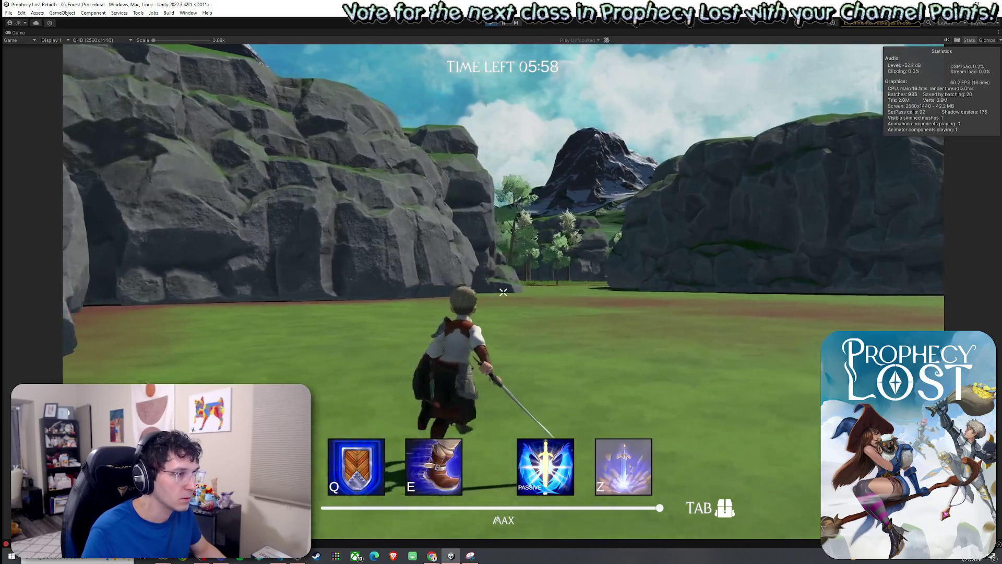
pyautogui.press('w')
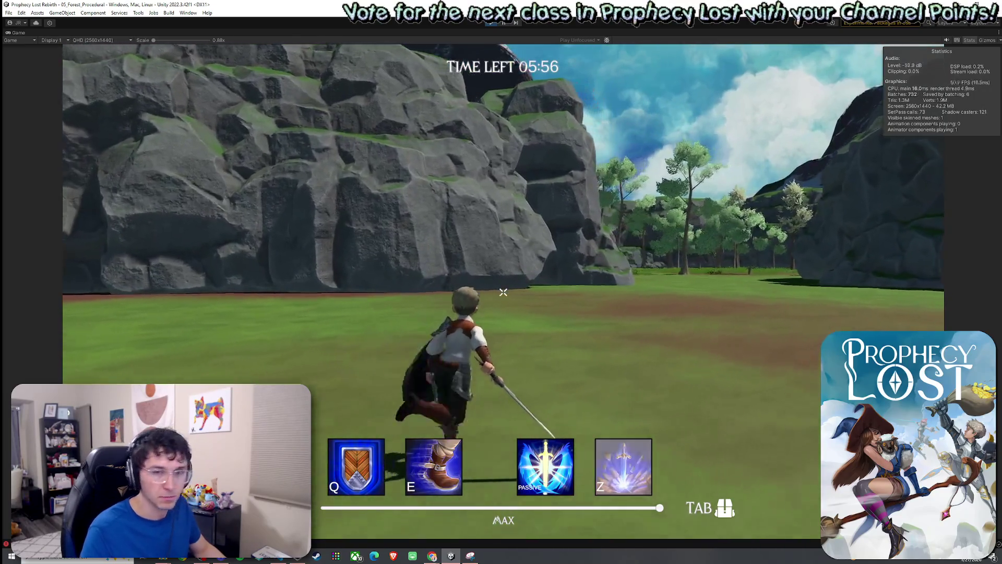
pyautogui.press('w')
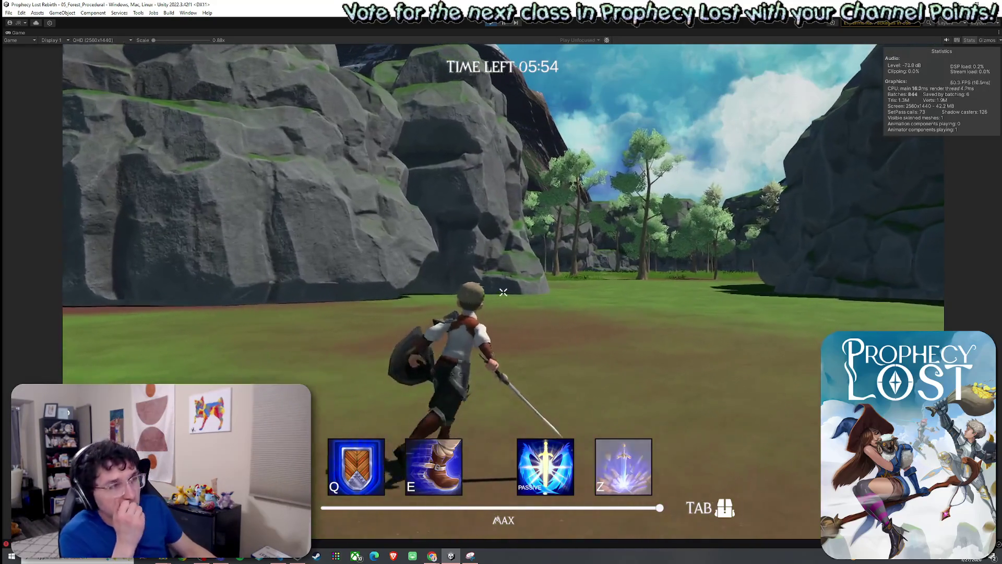
pyautogui.press('w')
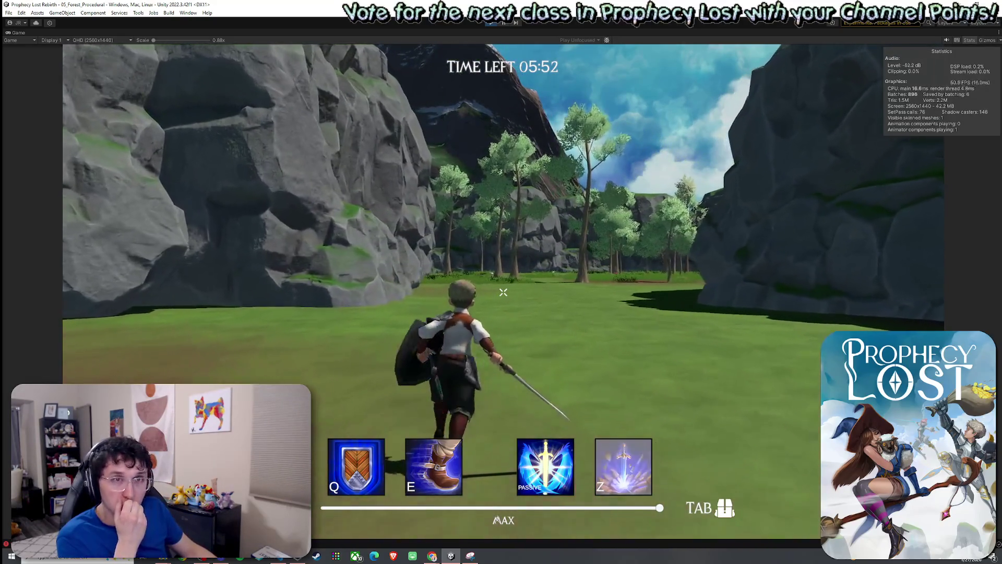
pyautogui.press('w')
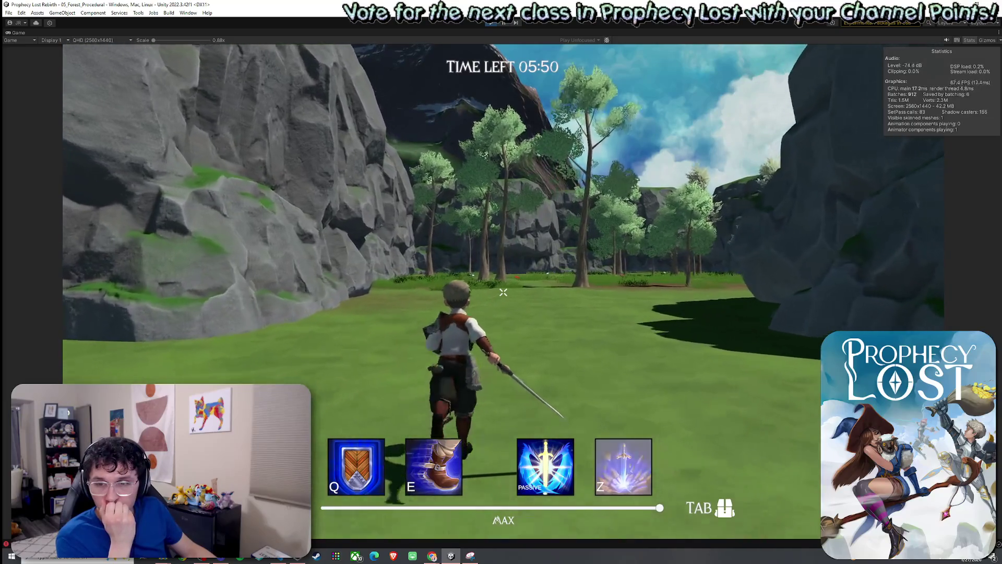
pyautogui.press('w')
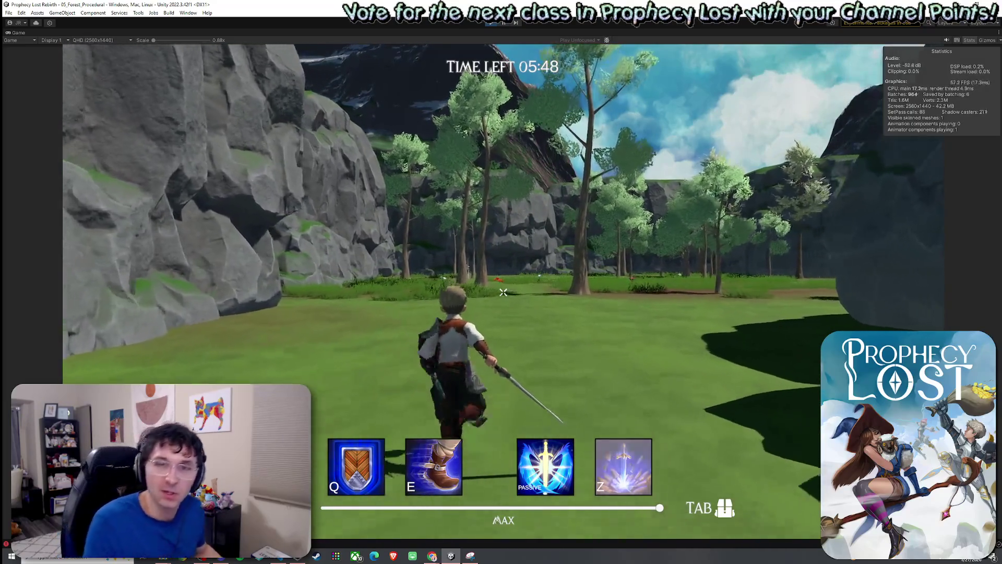
pyautogui.press('w')
pyautogui.press('w')
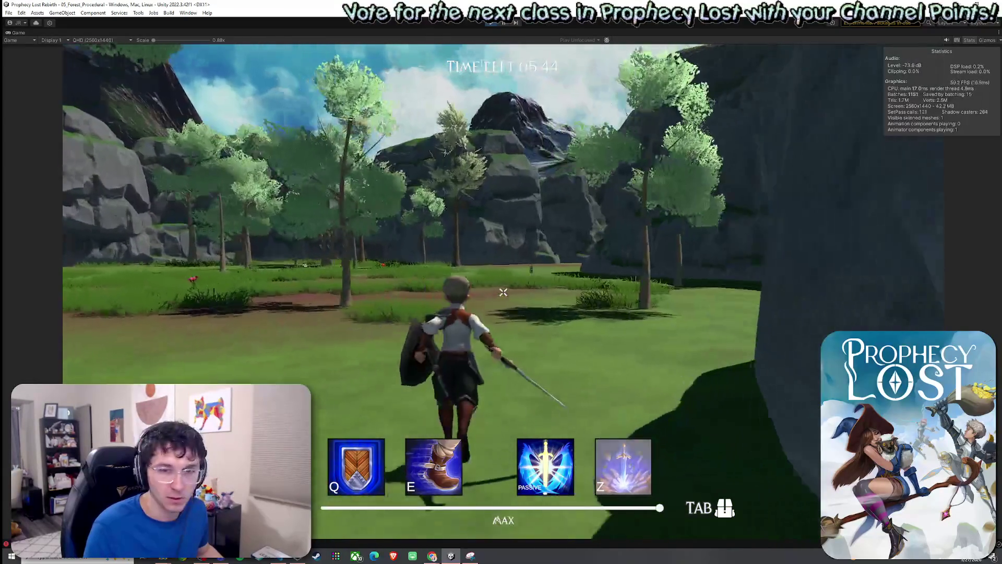
pyautogui.press('w')
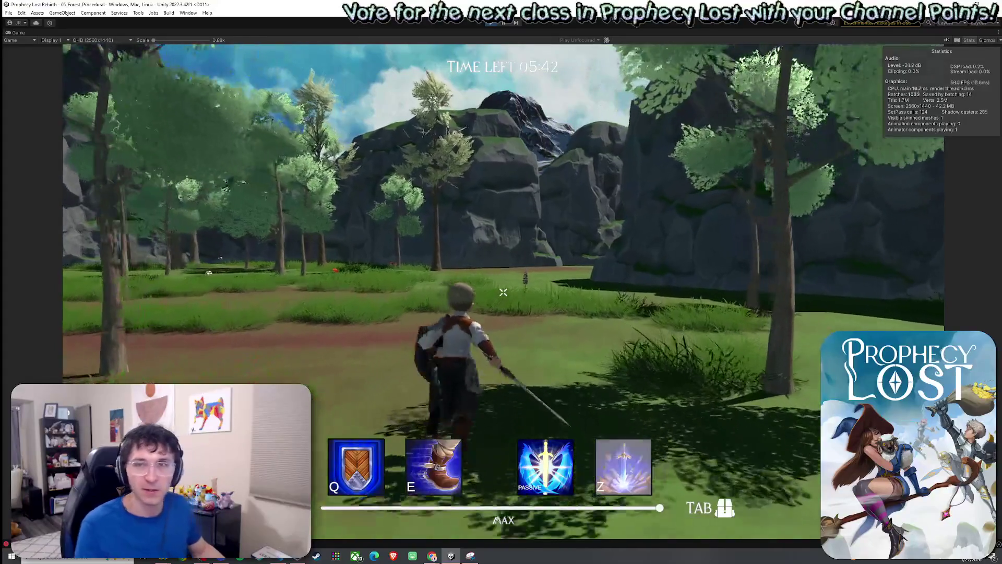
pyautogui.press('w')
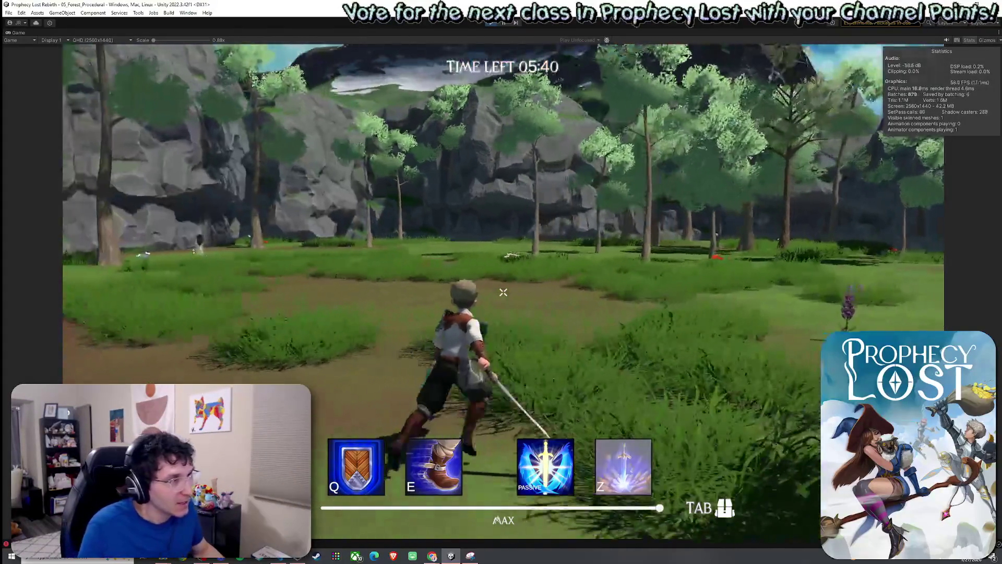
pyautogui.press('w')
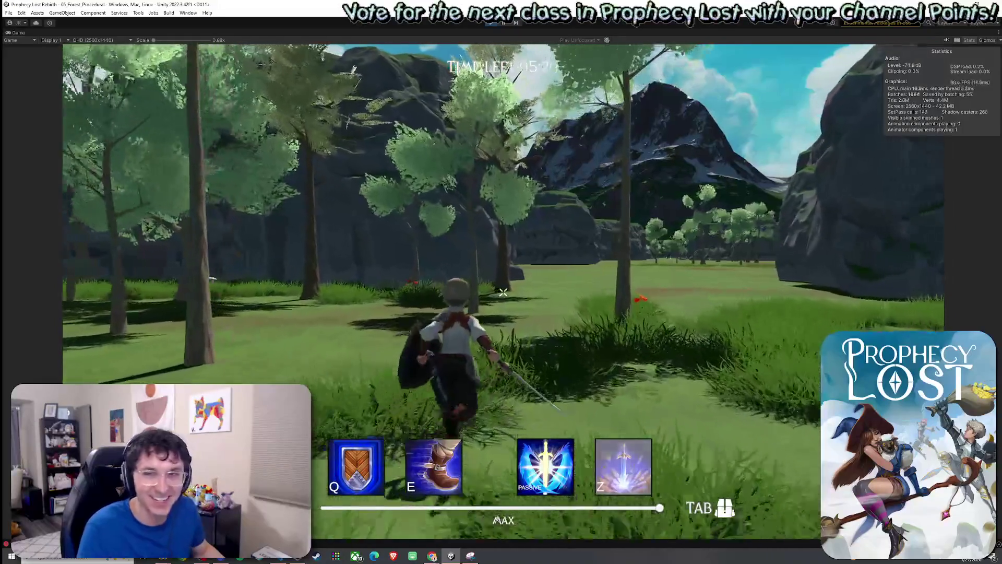
# Dash toward the cliff, then return the Game view to the normal editor layout
pyautogui.press('w')
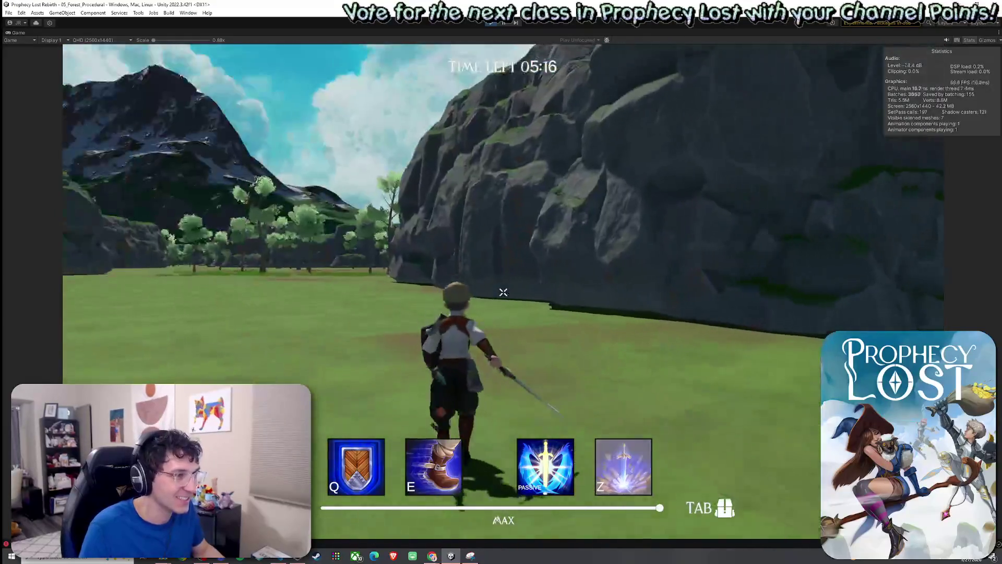
pyautogui.press('w')
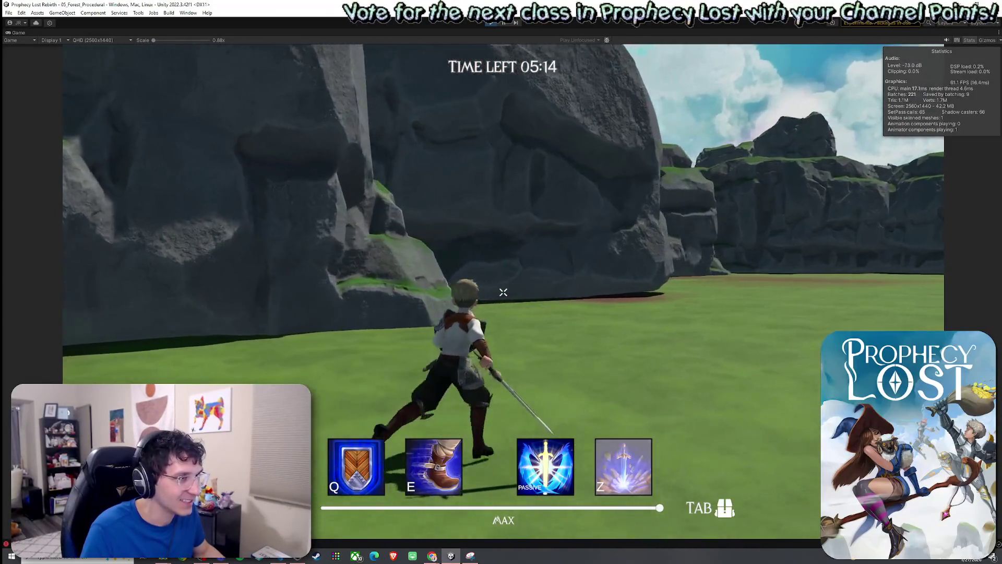
pyautogui.press('e')
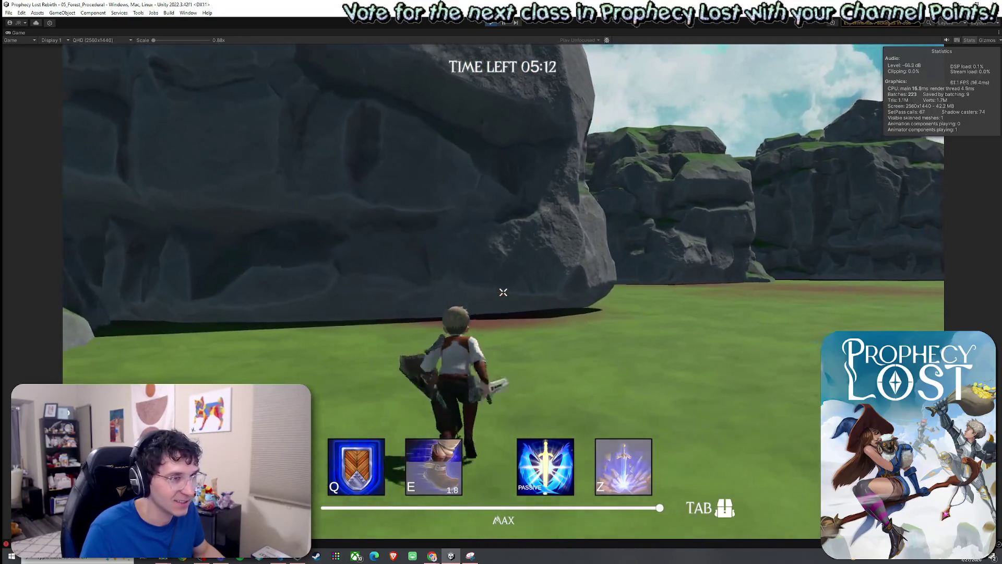
pyautogui.press('Escape')
pyautogui.hotkey('shift', 'space')
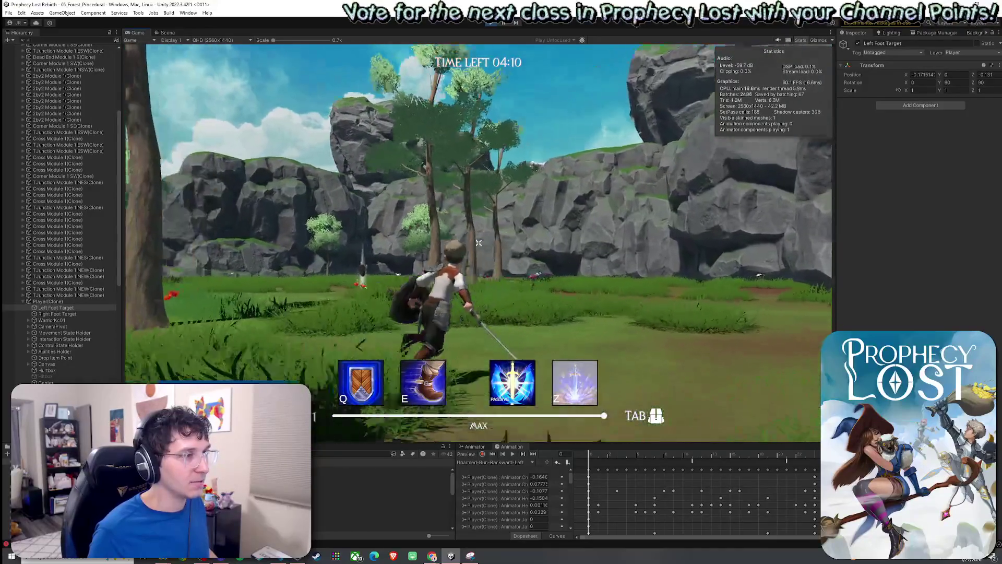
# Run past the rocks and tree across the open field, then exit Play mode with Ctrl+P
pyautogui.press('w')
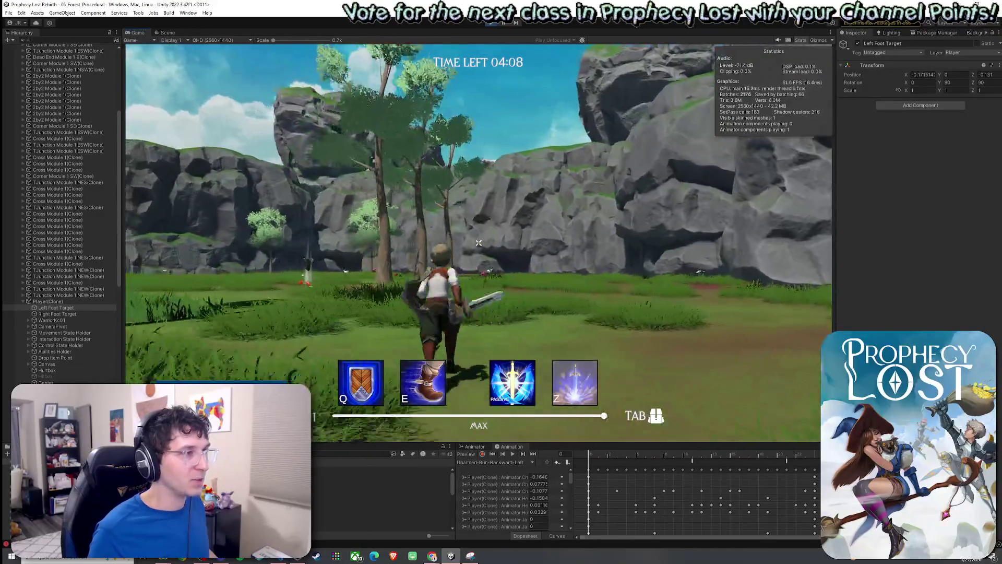
pyautogui.press('w')
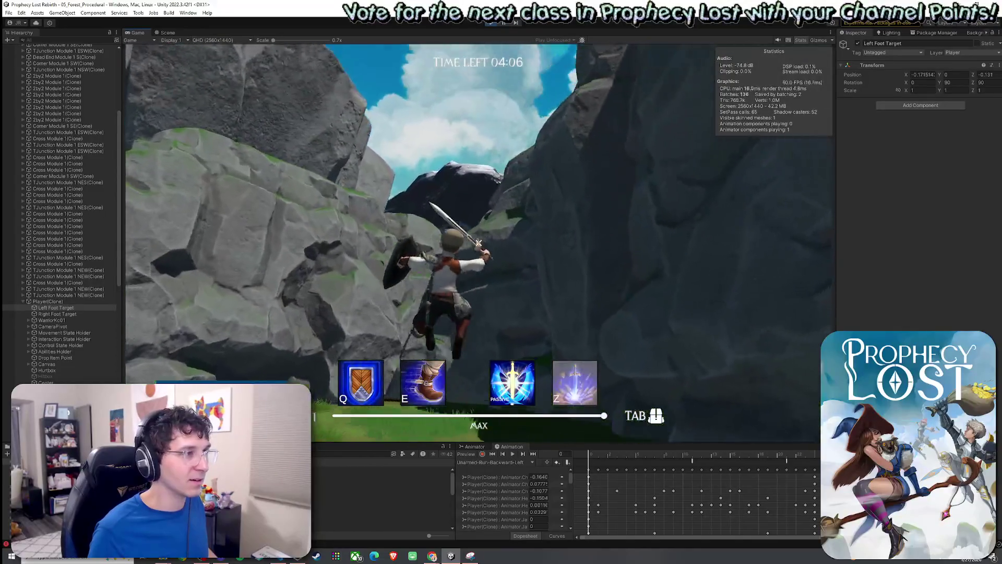
pyautogui.press('w')
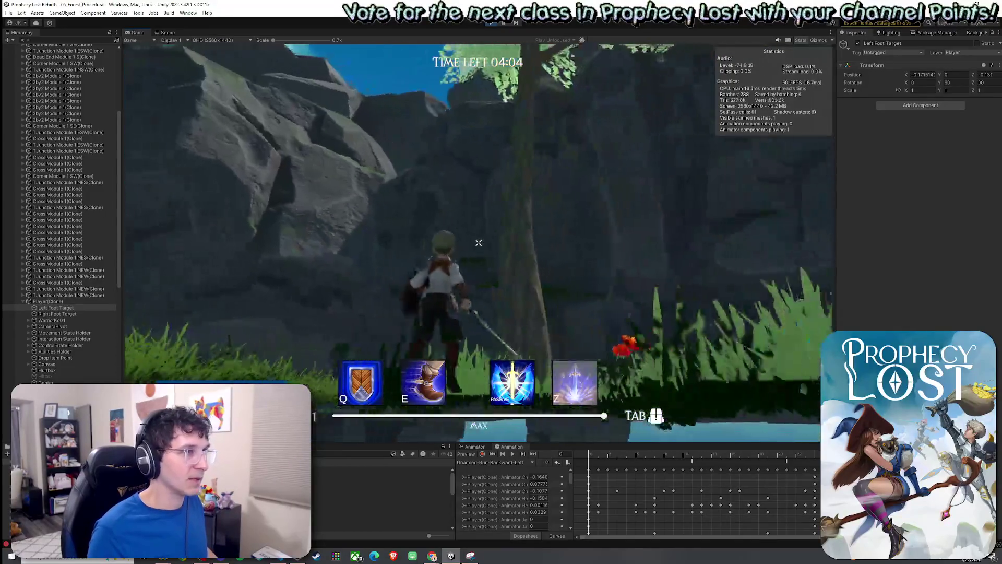
pyautogui.press('w')
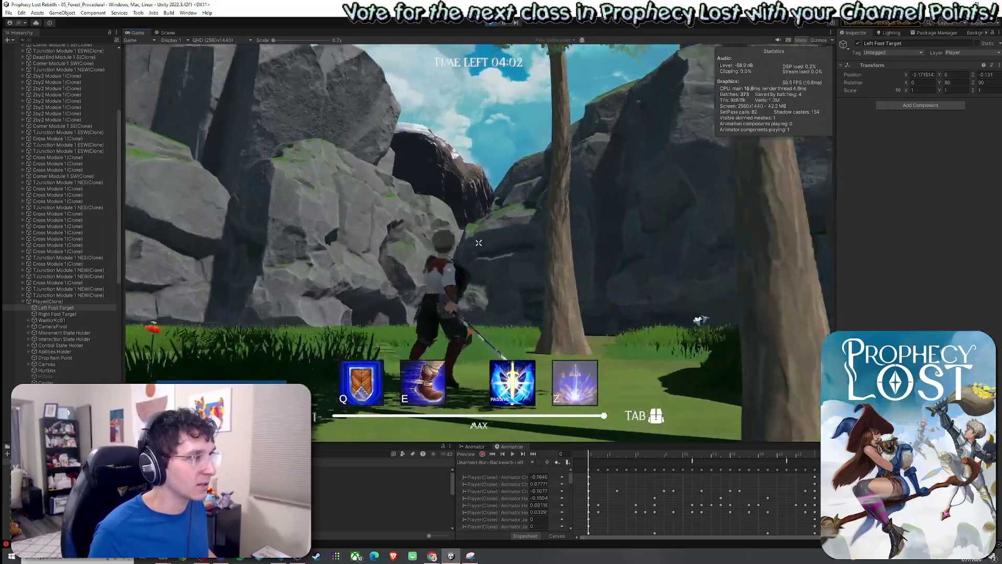
pyautogui.press('w')
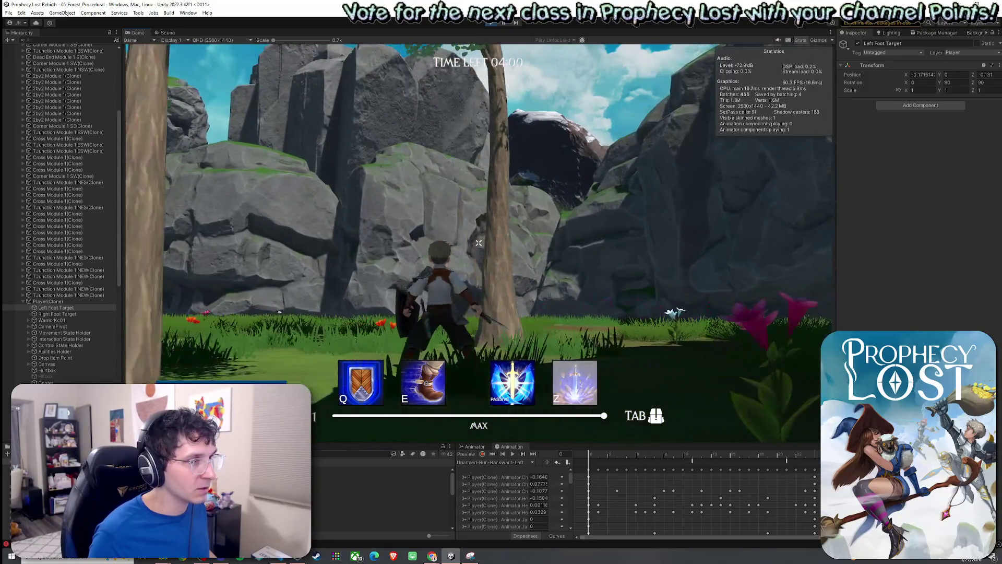
pyautogui.press('w')
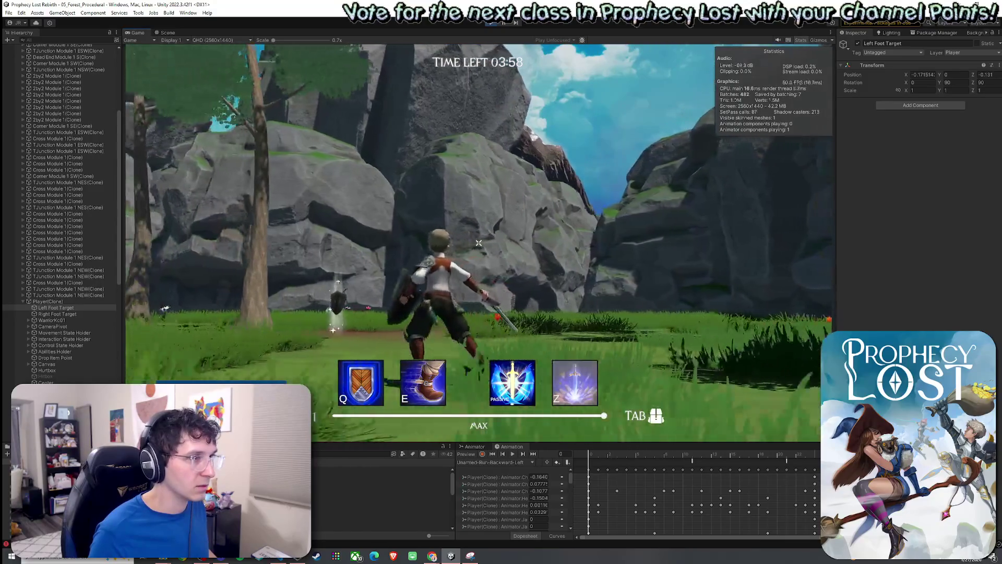
pyautogui.press('w')
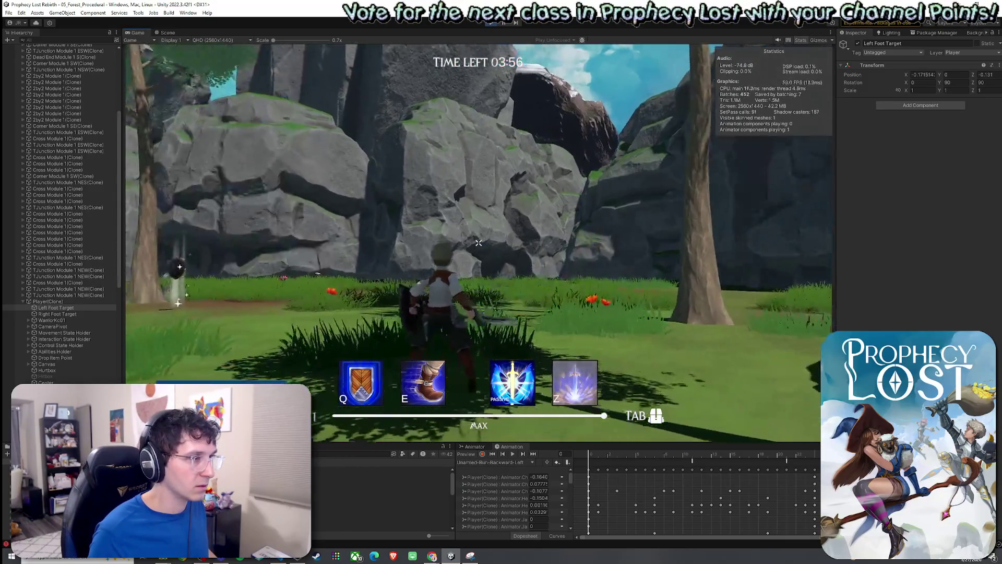
pyautogui.press('w')
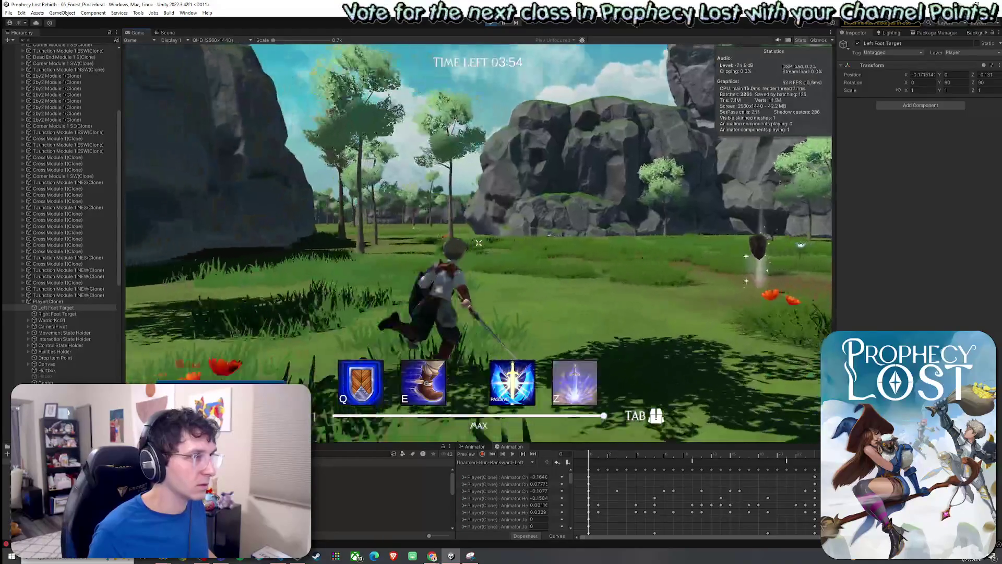
pyautogui.press('w')
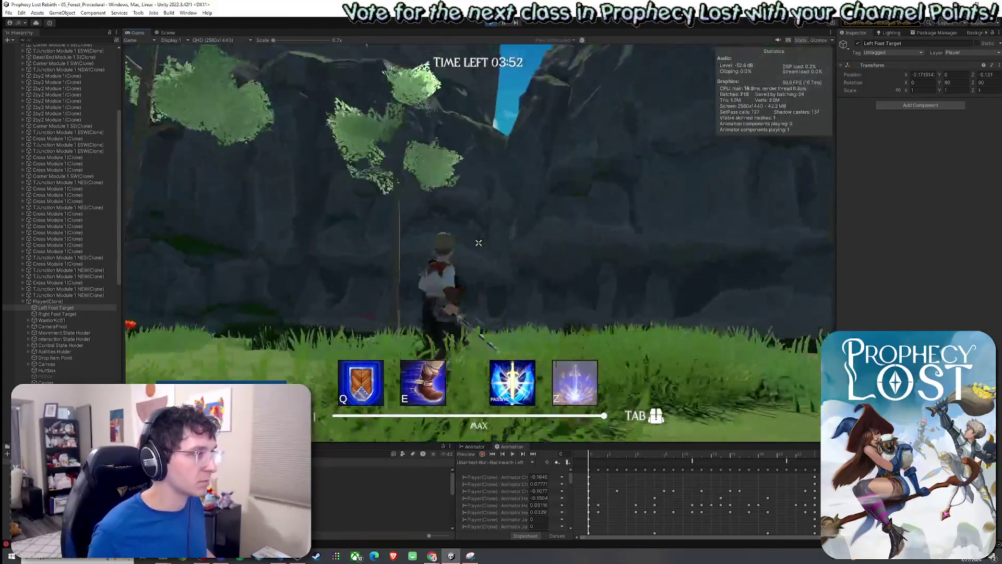
pyautogui.press('Escape')
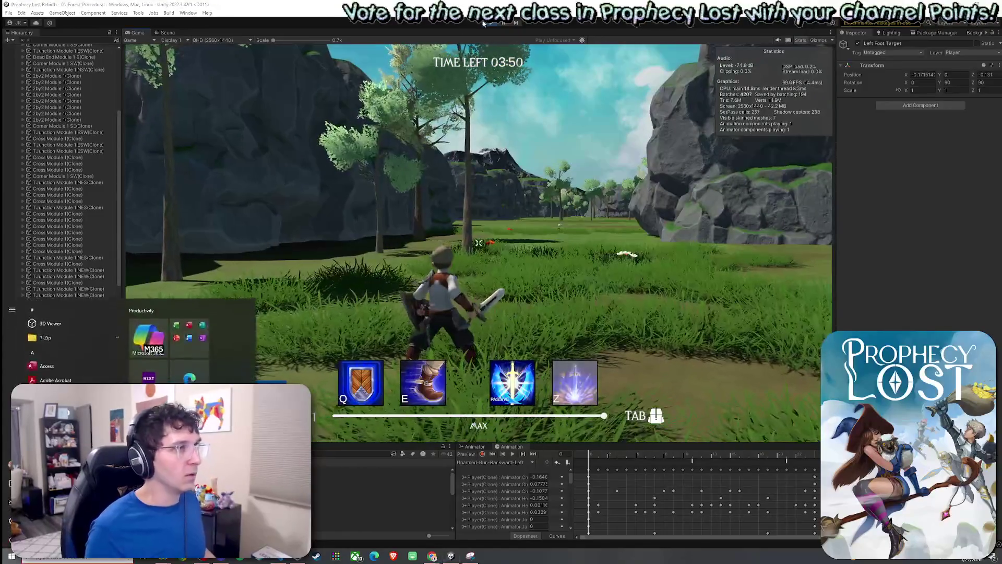
pyautogui.hotkey('ctrl', 'p')
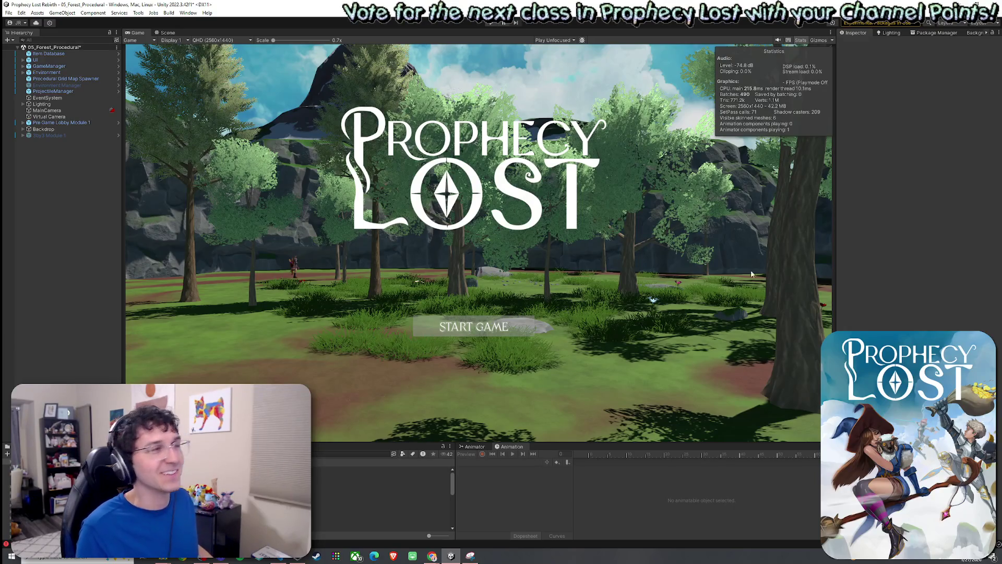
# Switch to the Scene view and save the 05_Forest_Procedural scene
pyautogui.click(168, 33)
pyautogui.click(9, 13)
pyautogui.click(49, 50)
pyautogui.moveTo(333, 246)
pyautogui.mouseDown()
pyautogui.moveTo(360, 237)
pyautogui.moveTo(275, 188)
pyautogui.moveTo(295, 198)
pyautogui.moveTo(421, 195)
pyautogui.moveTo(503, 206)
pyautogui.moveTo(494, 237)
pyautogui.moveTo(505, 272)
pyautogui.moveTo(331, 162)
pyautogui.mouseUp()
pyautogui.click(9, 12)
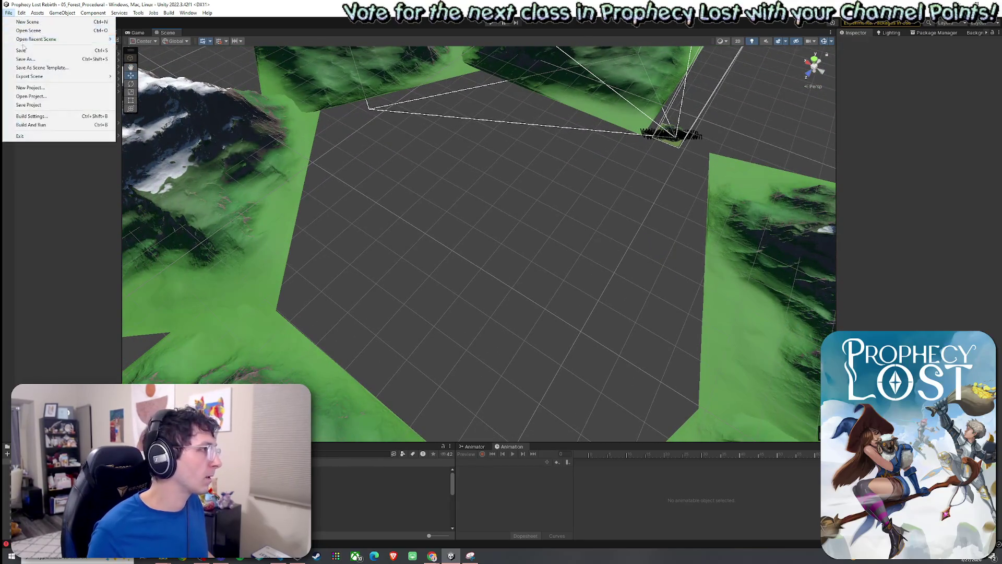
pyautogui.click(45, 52)
# Enter Play mode with Ctrl+P and click START GAME on the title screen
pyautogui.hotkey('ctrl', 'p')
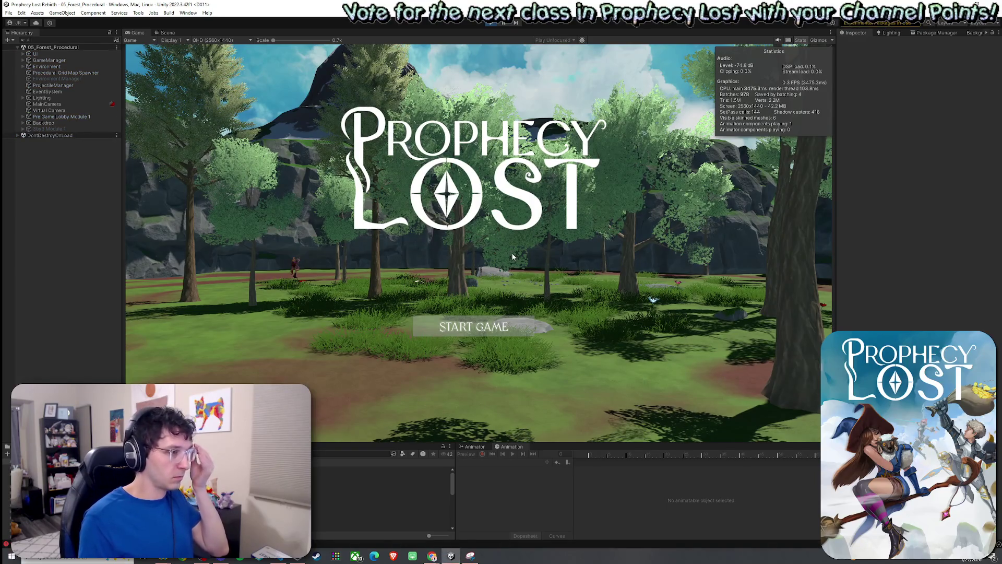
pyautogui.click(481, 328)
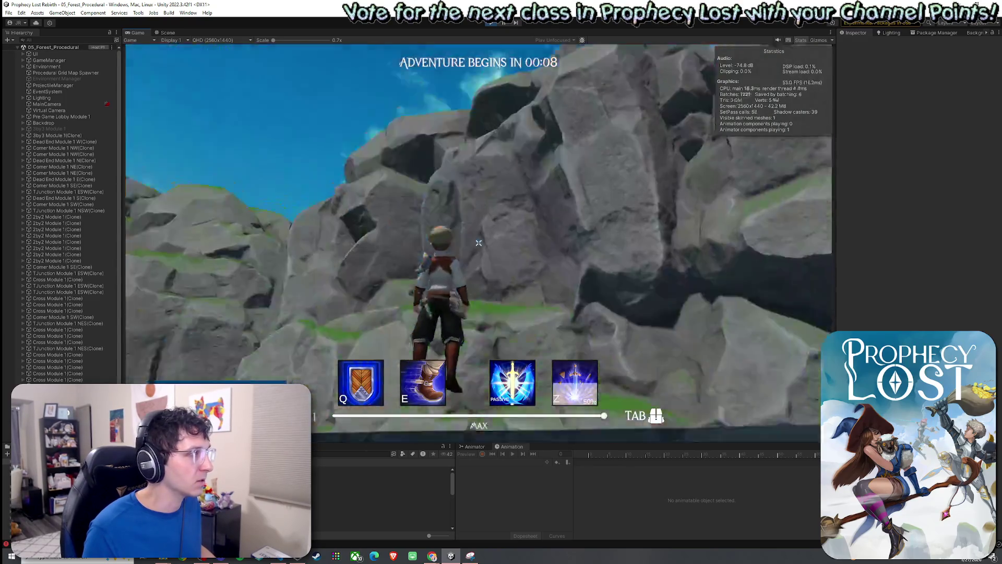
pyautogui.press('super')
pyautogui.press('Escape')
# In the Scene view, select the central tile's parent Cross Module 1(Clone) and toggle its active state
pyautogui.click(168, 32)
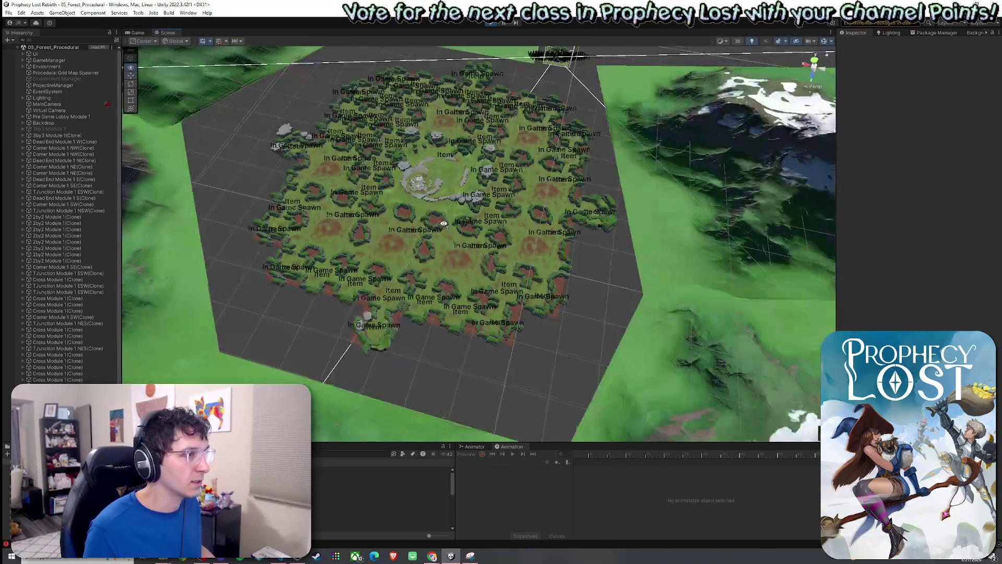
pyautogui.moveTo(438, 214); pyautogui.dragTo(459, 207)
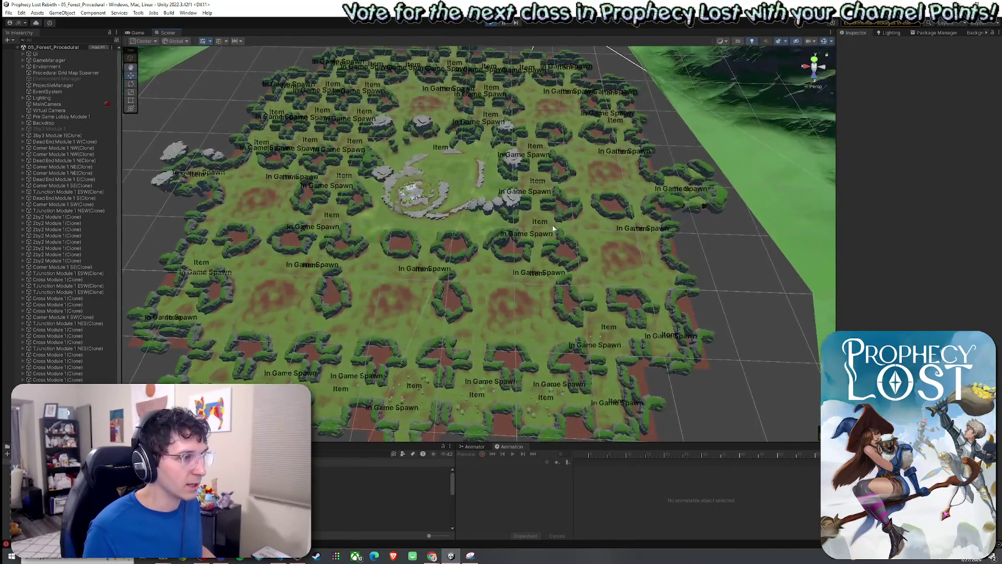
pyautogui.click(553, 228)
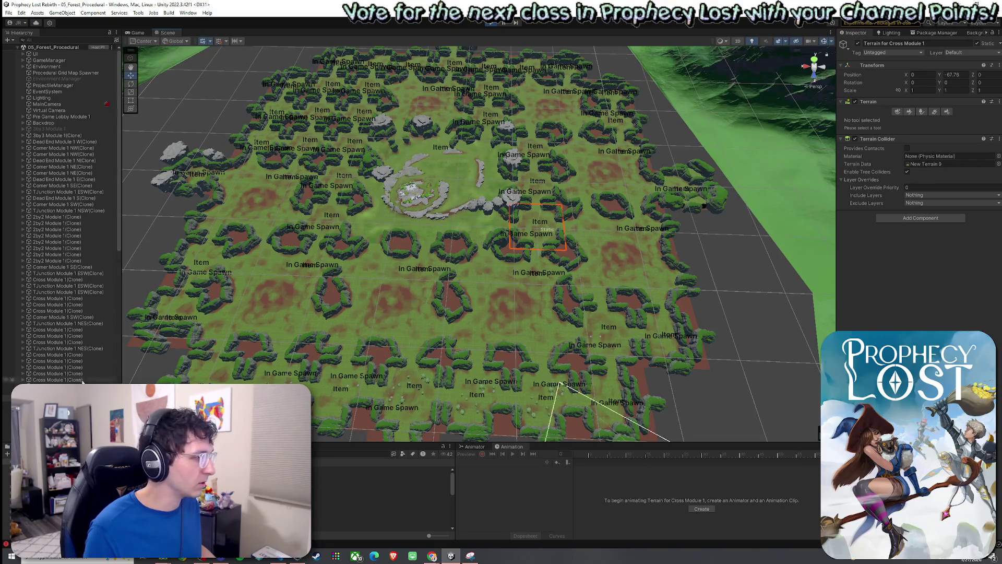
pyautogui.click(552, 229)
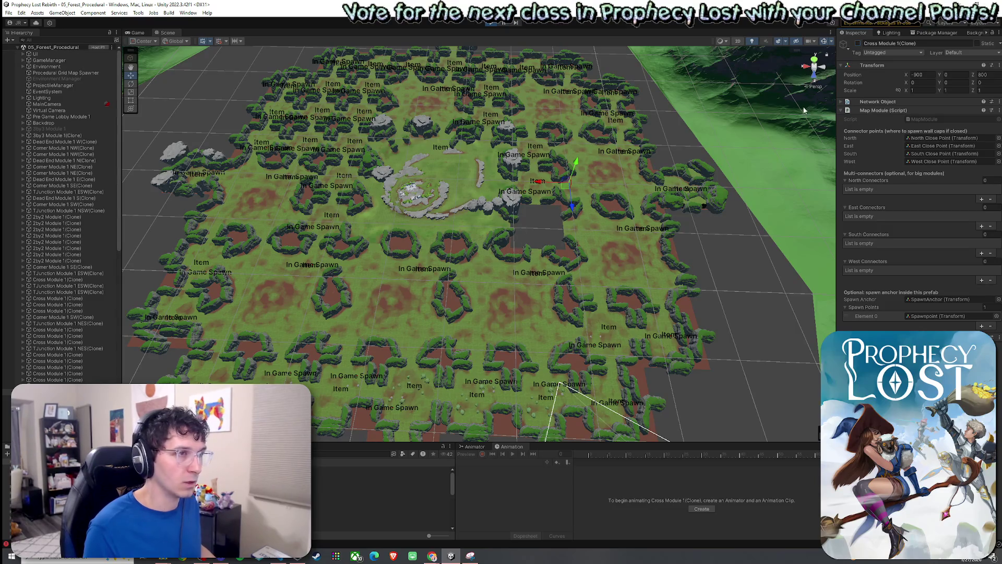
pyautogui.click(859, 44)
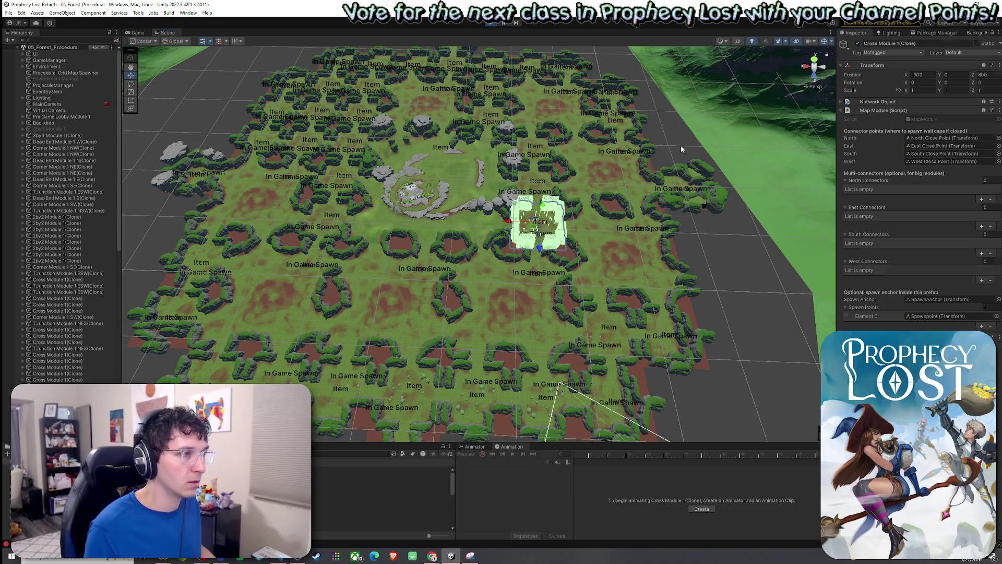
# Fly the scene camera across the generated map and select a Cliff1_LOD1 cliff piece
pyautogui.moveTo(681, 143); pyautogui.dragTo(639, 169)
pyautogui.press('w')
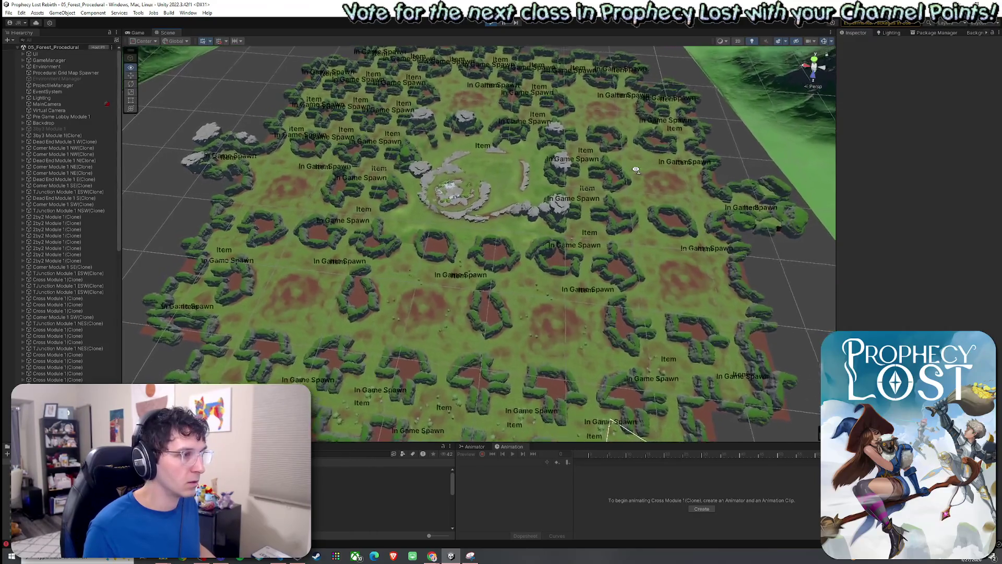
pyautogui.press('d')
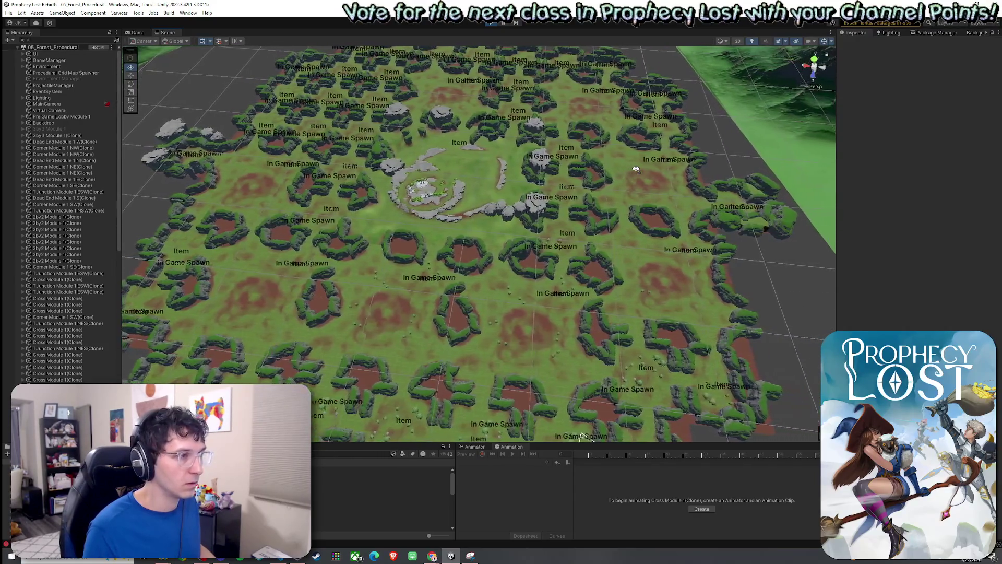
pyautogui.press('a')
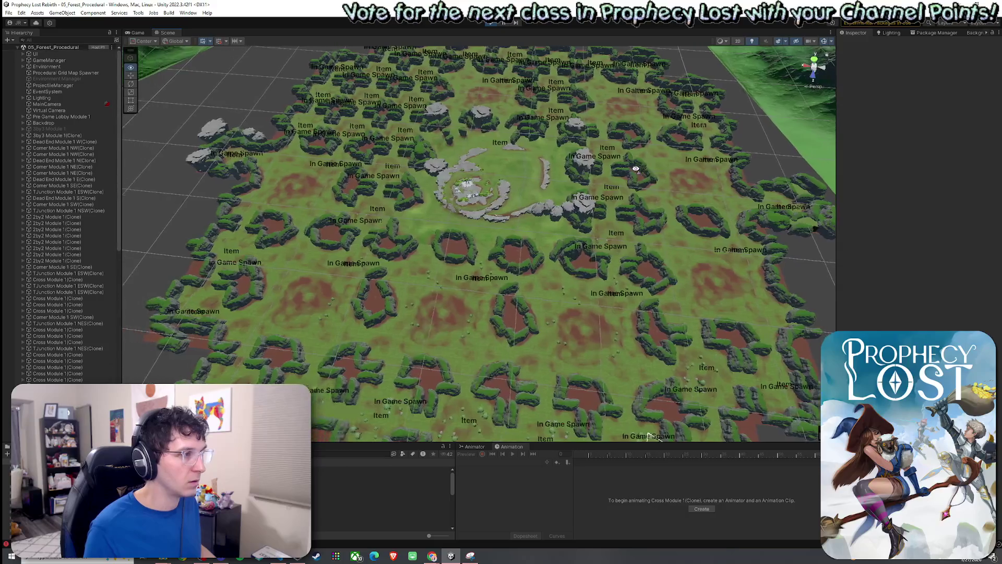
pyautogui.press('s')
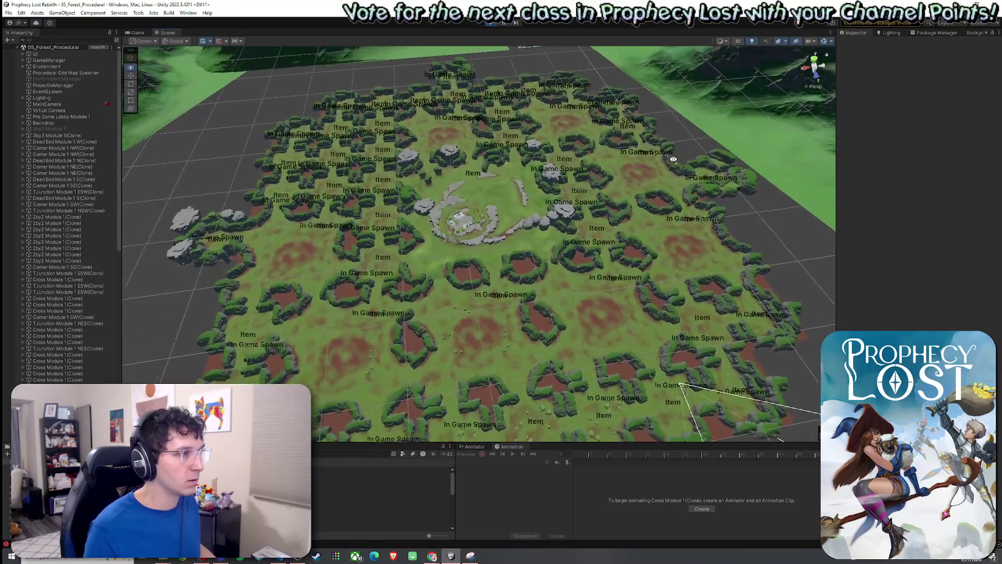
pyautogui.moveTo(674, 160); pyautogui.dragTo(807, 169)
pyautogui.click(531, 149)
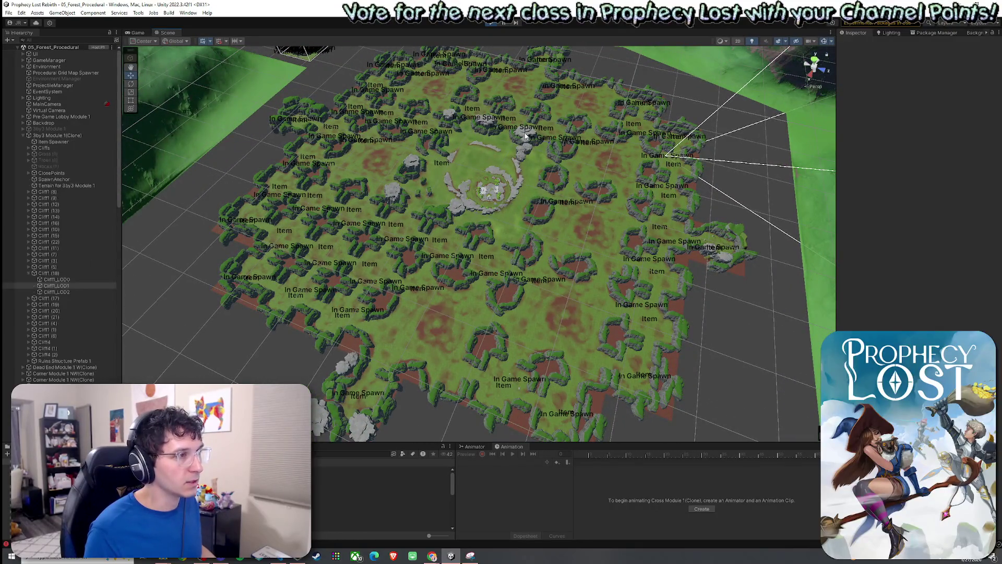
pyautogui.moveTo(496, 162); pyautogui.dragTo(652, 180)
pyautogui.click(719, 162)
pyautogui.moveTo(744, 154)
pyautogui.mouseDown()
pyautogui.moveTo(592, 206)
pyautogui.moveTo(628, 181)
pyautogui.mouseUp()
pyautogui.click(624, 161)
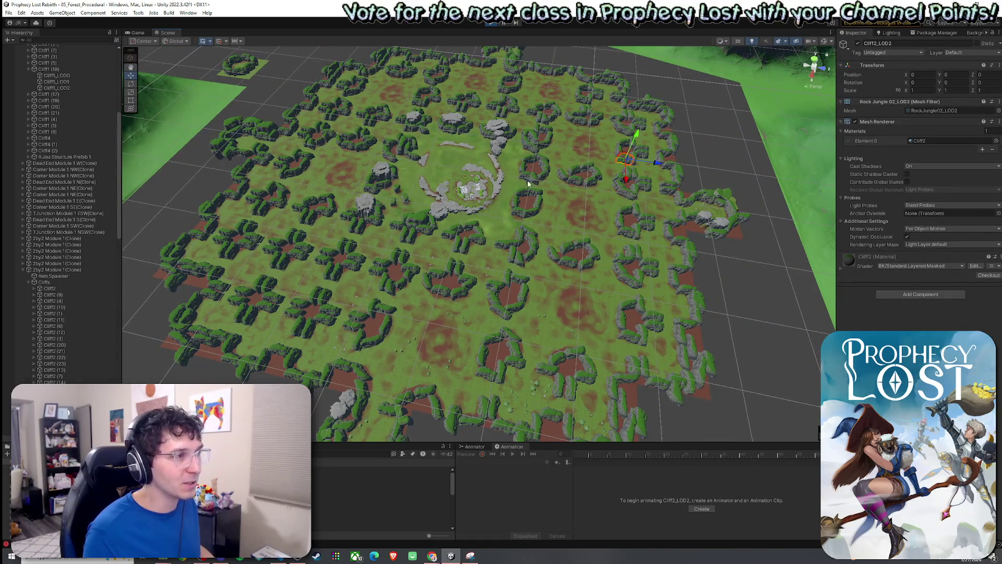
pyautogui.moveTo(442, 156)
pyautogui.mouseDown()
pyautogui.moveTo(511, 171)
pyautogui.moveTo(433, 181)
pyautogui.moveTo(600, 182)
pyautogui.mouseUp()
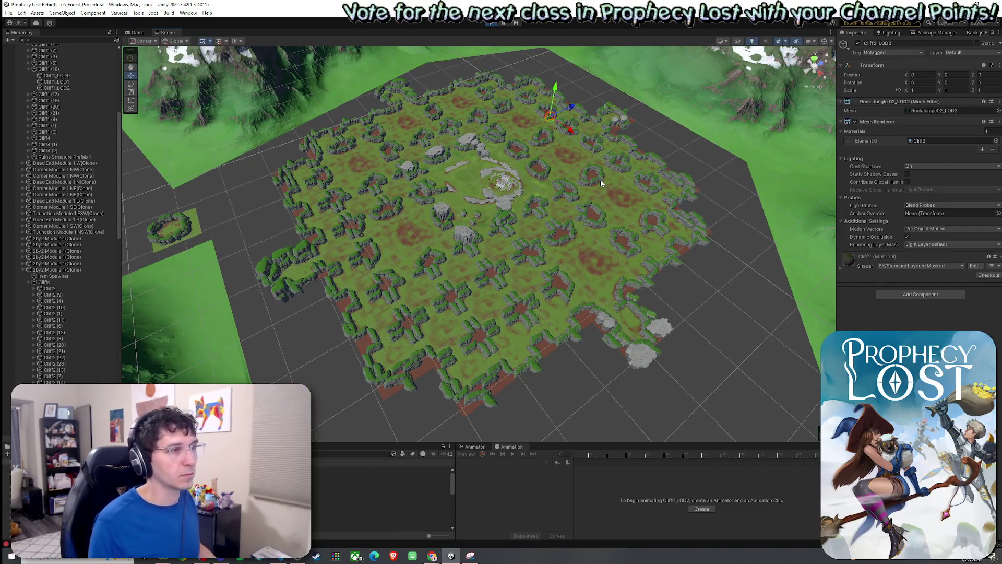
pyautogui.click(569, 211)
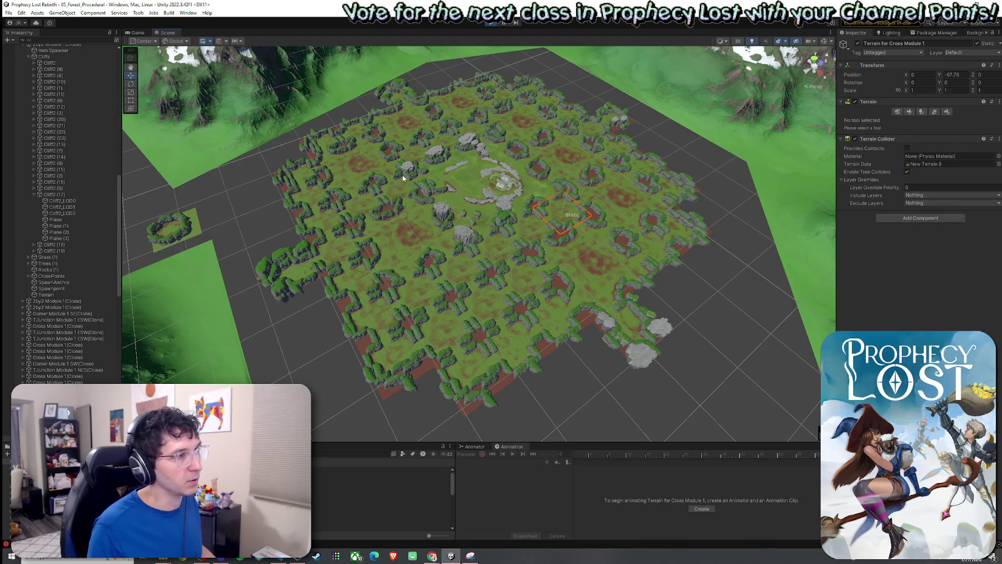
pyautogui.click(518, 117)
pyautogui.click(457, 275)
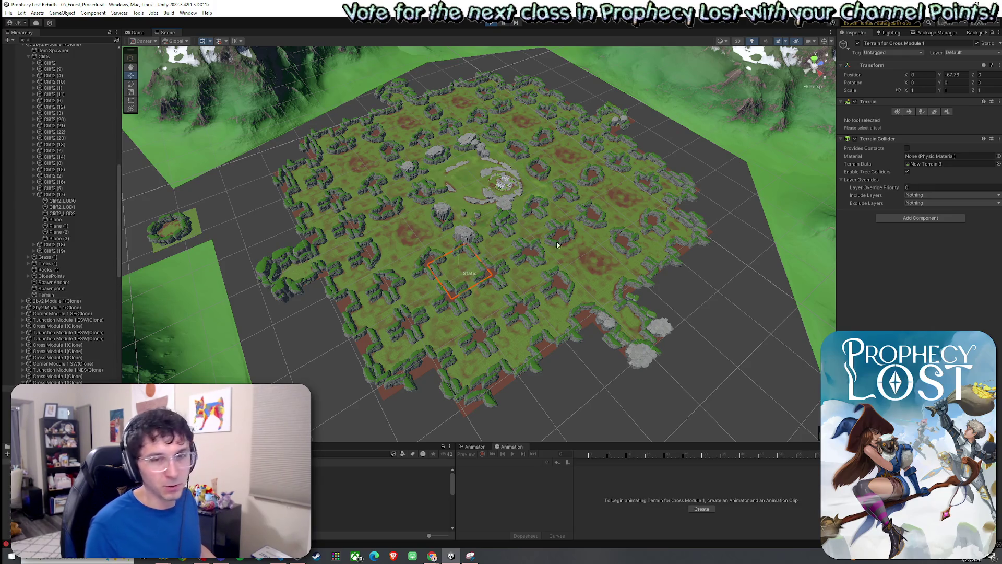